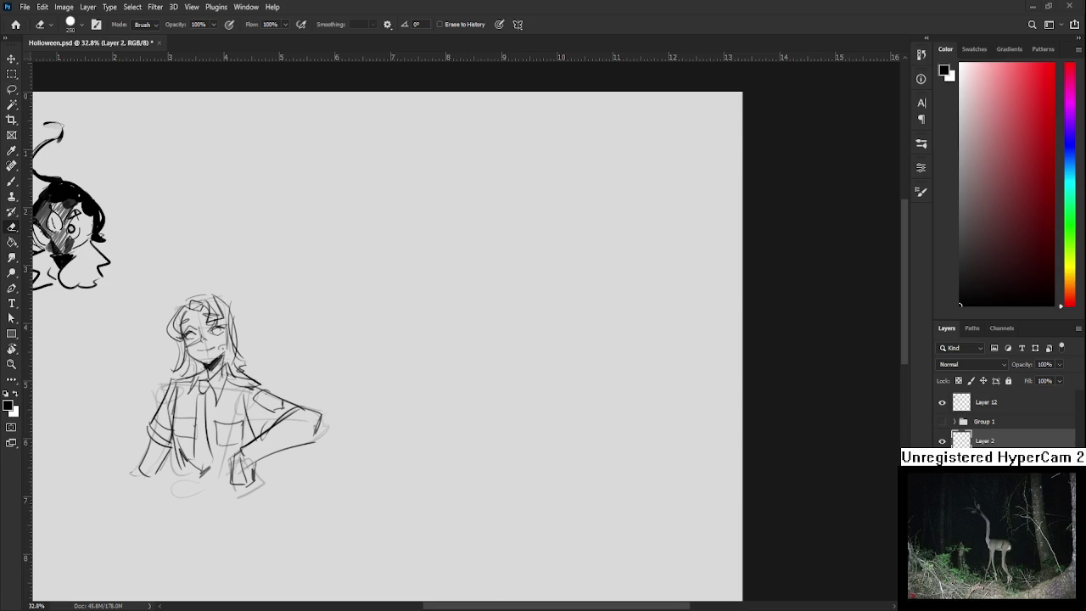
Brush-sketch a box-shaped head in the empty area right of the shirted girl
scroll(444, 345, "down", 2)
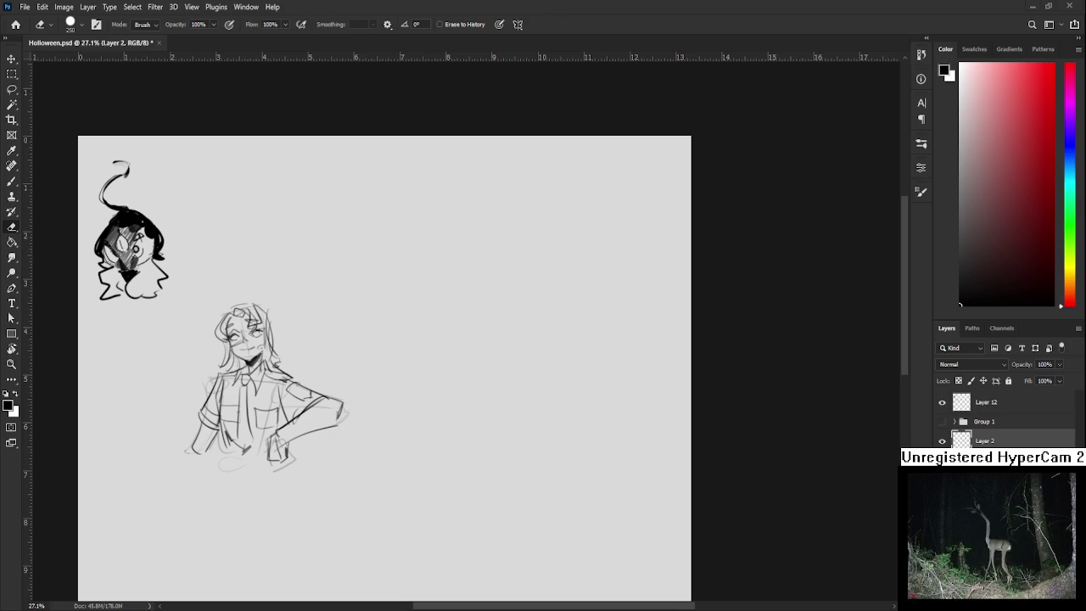
left_click_drag(451, 322, 548, 387)
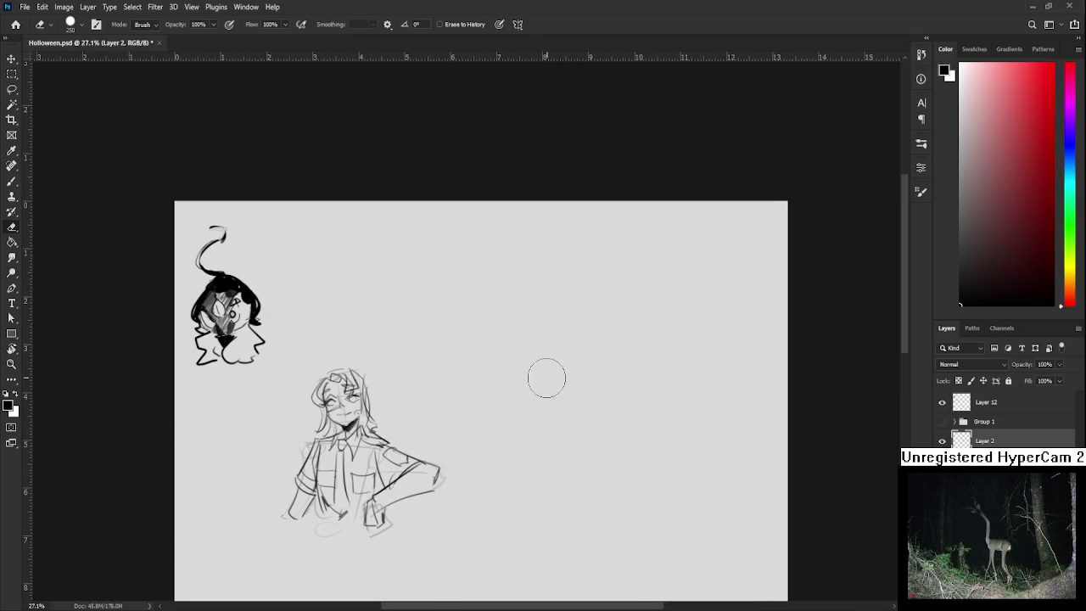
key("b")
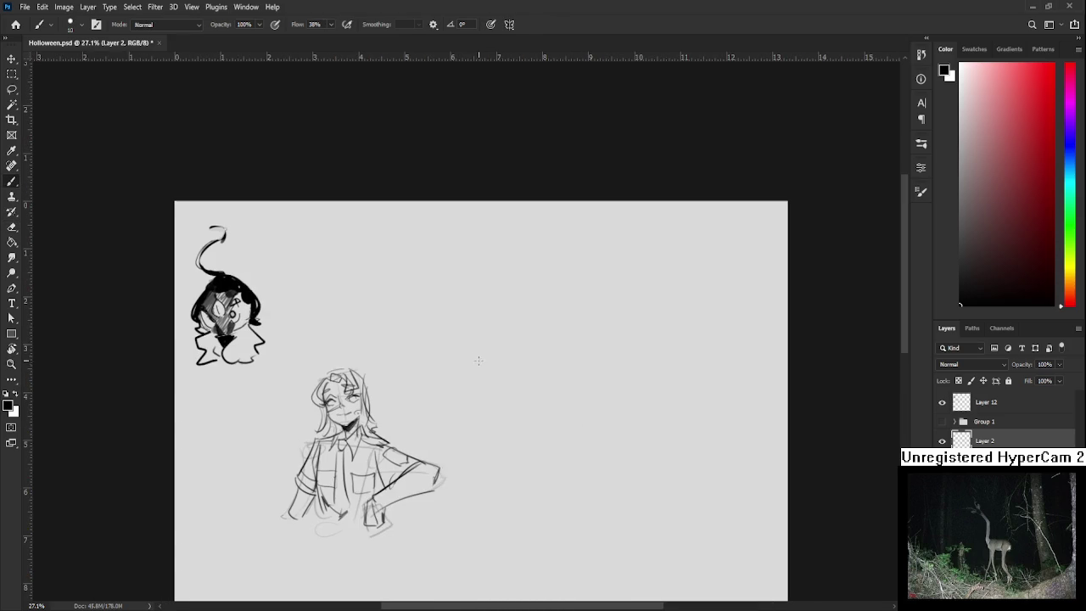
mouse_move(479, 399)
left_mouse_down()
mouse_move(496, 342)
mouse_move(503, 396)
left_mouse_up()
key("ctrl+z")
mouse_move(498, 339)
left_mouse_down()
mouse_move(534, 348)
mouse_move(510, 399)
mouse_move(512, 370)
mouse_move(490, 397)
left_mouse_up()
Add neck lines and a lower body with side contours and a bottom stroke under the box head
mouse_move(506, 379)
left_mouse_down()
mouse_move(484, 438)
mouse_move(477, 416)
mouse_move(501, 425)
left_mouse_up()
key("ctrl+z")
mouse_move(527, 392)
left_mouse_down()
mouse_move(487, 430)
mouse_move(493, 384)
mouse_move(480, 466)
left_mouse_up()
key("ctrl+z")
mouse_move(491, 424)
left_mouse_down()
mouse_move(475, 457)
mouse_move(490, 472)
left_mouse_up()
mouse_move(477, 427)
left_mouse_down()
mouse_move(469, 468)
mouse_move(487, 459)
left_mouse_up()
left_click_drag(534, 386, 531, 462)
left_click_drag(507, 458, 532, 456)
left_click_drag(531, 398, 509, 452)
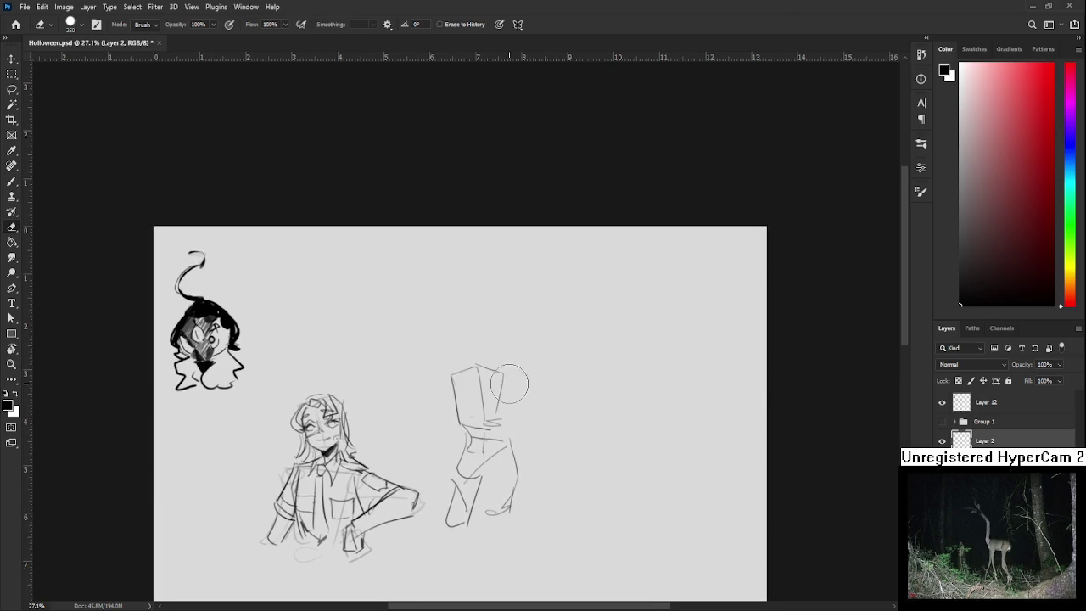
left_click_drag(508, 372, 507, 422)
mouse_move(505, 424)
left_mouse_down()
mouse_move(489, 431)
mouse_move(526, 369)
left_mouse_up()
Lasso the box head, Free Transform it slightly smaller, and add a dark stroke at its lower right
key("l")
key("ctrl+t")
mouse_move(535, 318)
left_mouse_down()
mouse_move(521, 357)
mouse_move(540, 333)
left_mouse_up()
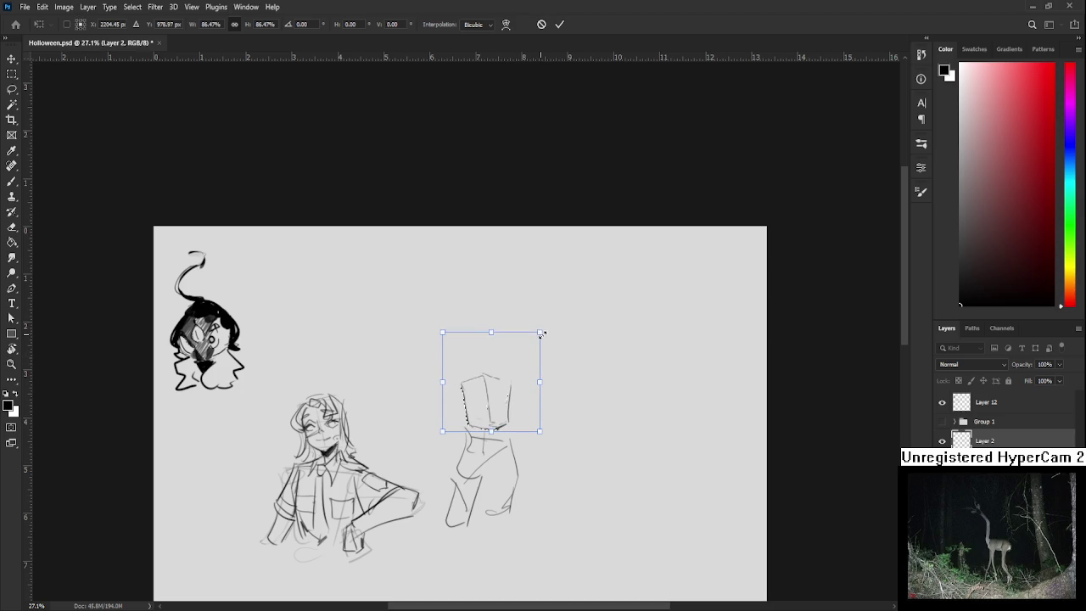
key("Return")
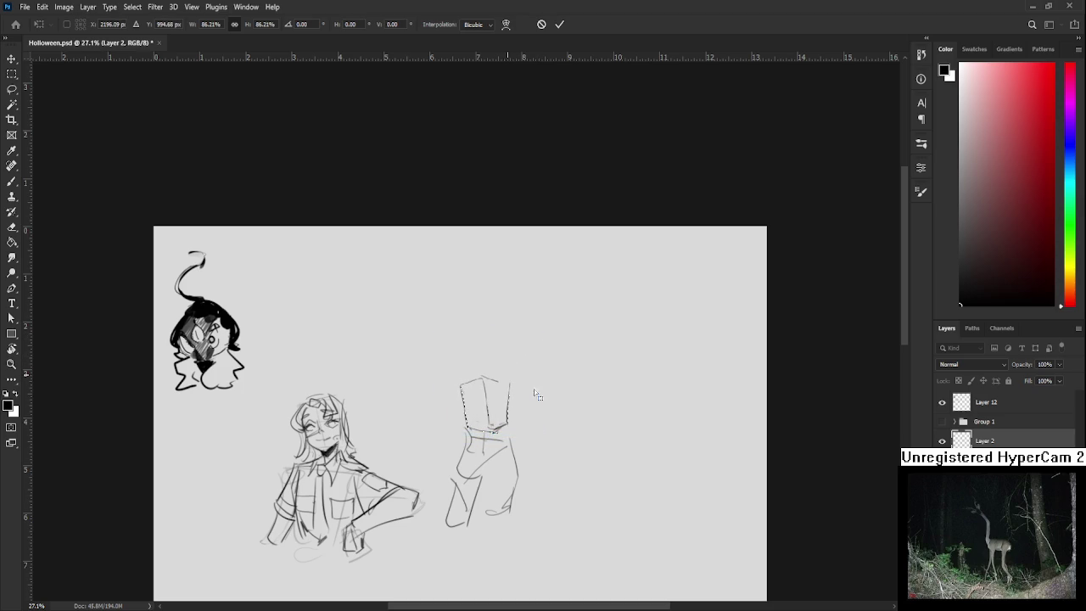
key("b")
left_click_drag(497, 431, 509, 421)
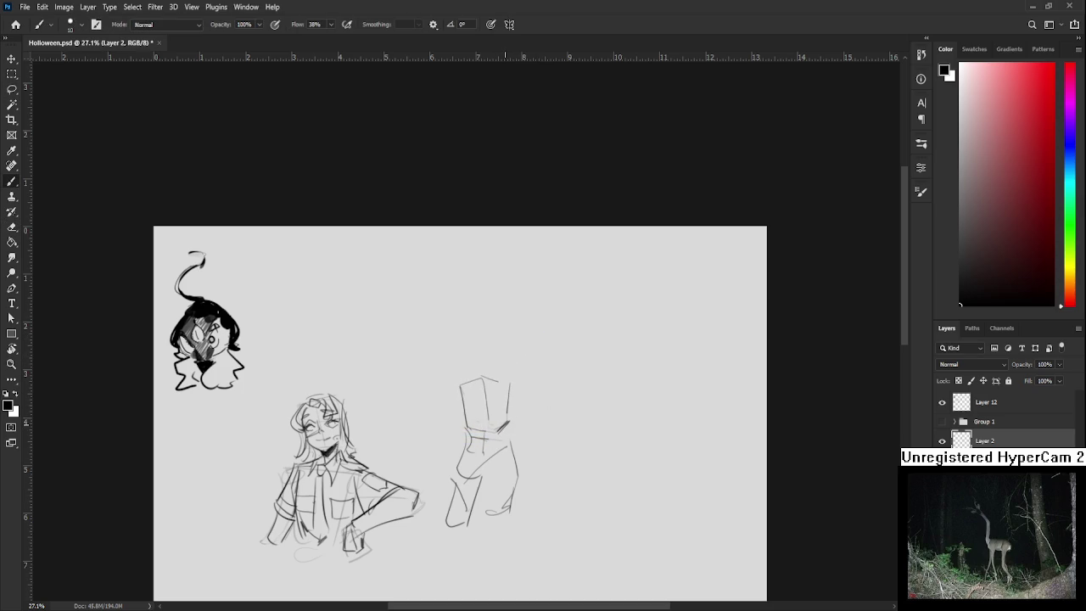
scroll(506, 484, "up", 3)
scroll(457, 341, "down", 1)
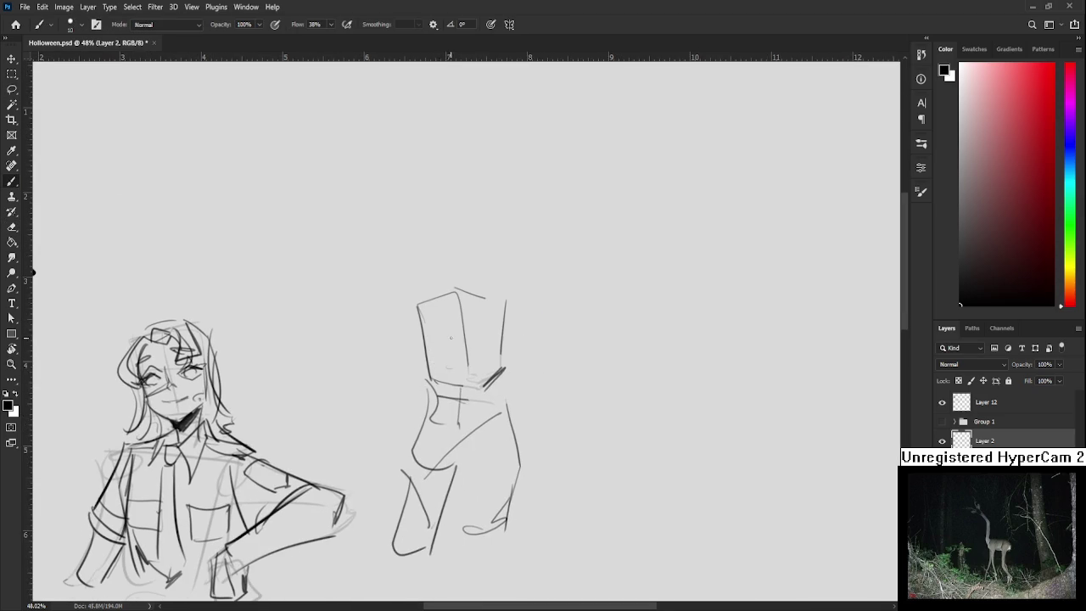
Sketch an eye inside the box head and draw two round glasses lenses
mouse_move(462, 336)
left_mouse_down()
mouse_move(472, 328)
mouse_move(482, 344)
left_mouse_up()
key("ctrl+z")
key("ctrl+z")
mouse_move(473, 336)
left_mouse_down()
mouse_move(508, 344)
mouse_move(495, 354)
left_mouse_up()
scroll(491, 354, "down", 1)
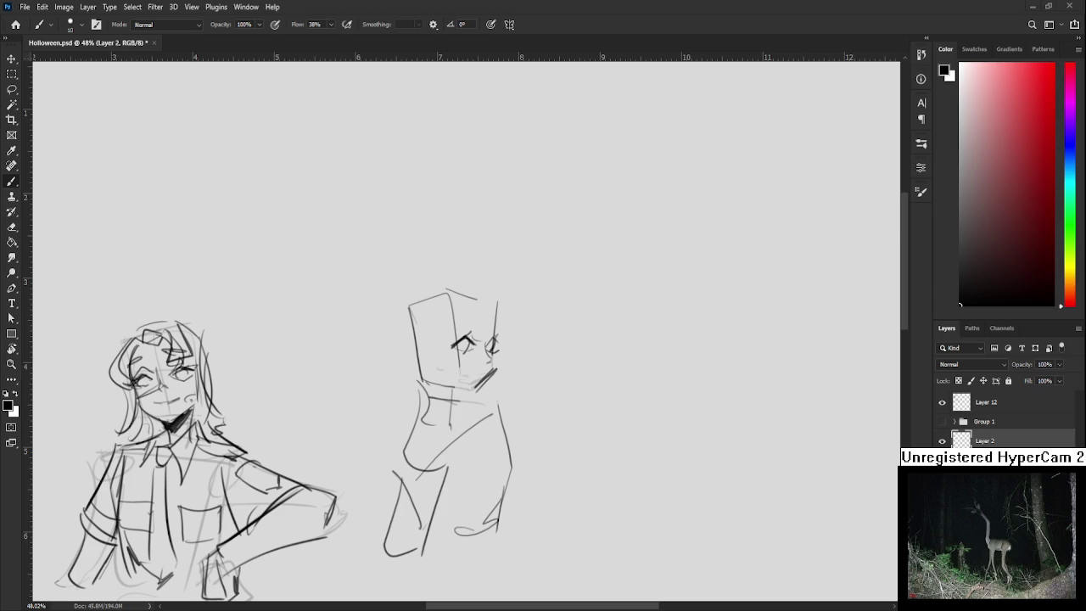
mouse_move(512, 382)
left_mouse_down()
mouse_move(479, 419)
mouse_move(452, 401)
mouse_move(470, 390)
left_mouse_up()
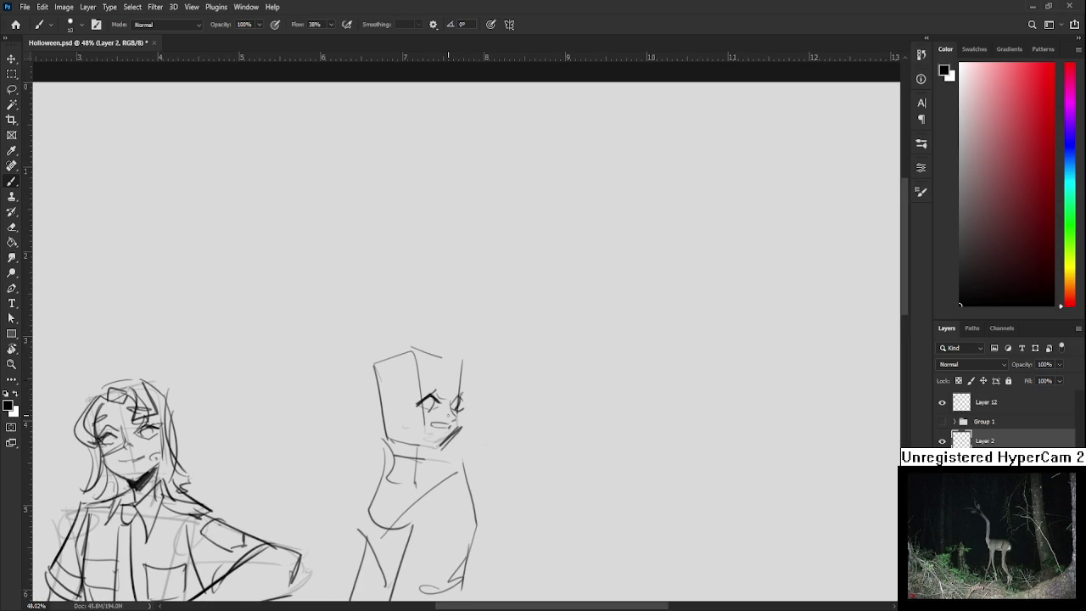
mouse_move(434, 401)
left_mouse_down()
mouse_move(439, 414)
mouse_move(452, 409)
mouse_move(443, 417)
mouse_move(455, 407)
mouse_move(469, 419)
left_mouse_up()
left_click_drag(453, 385, 464, 417)
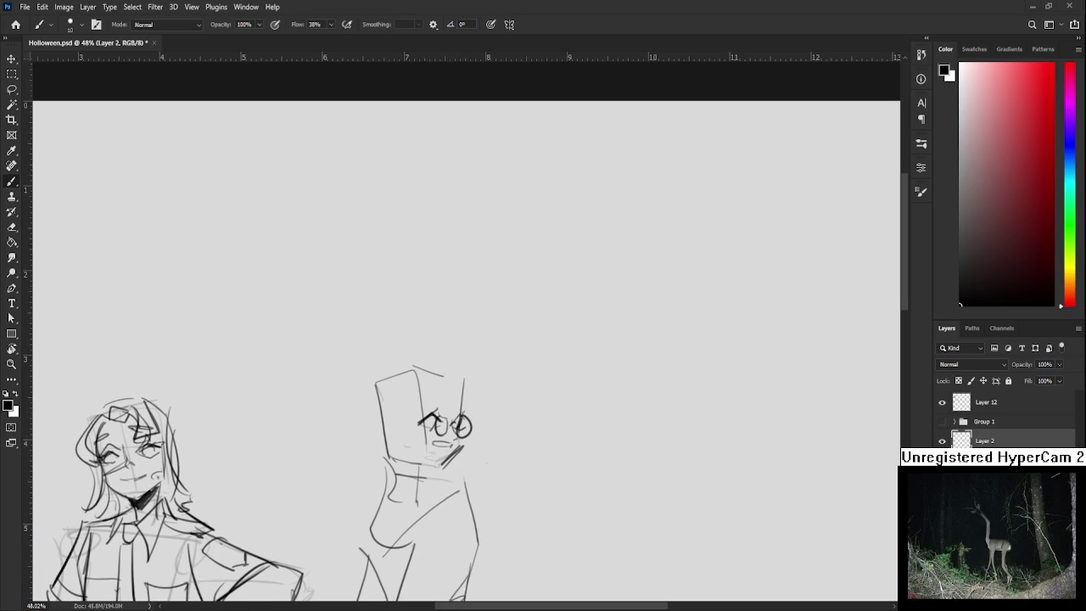
Add hair strands on top, sweeping left, and on the right side of the head
mouse_move(433, 374)
left_mouse_down()
mouse_move(447, 414)
mouse_move(461, 412)
mouse_move(468, 426)
left_mouse_up()
mouse_move(435, 371)
left_mouse_down()
mouse_move(426, 438)
mouse_move(407, 438)
left_mouse_up()
key("ctrl+z")
key("ctrl+z")
key("ctrl+z")
left_click_drag(407, 387, 377, 429)
mouse_move(464, 403)
left_mouse_down()
mouse_move(442, 387)
mouse_move(456, 419)
left_mouse_up()
key("ctrl+z")
left_click_drag(445, 375, 462, 407)
mouse_move(463, 404)
left_mouse_down()
mouse_move(448, 413)
mouse_move(446, 371)
left_mouse_up()
left_click_drag(429, 438, 432, 423)
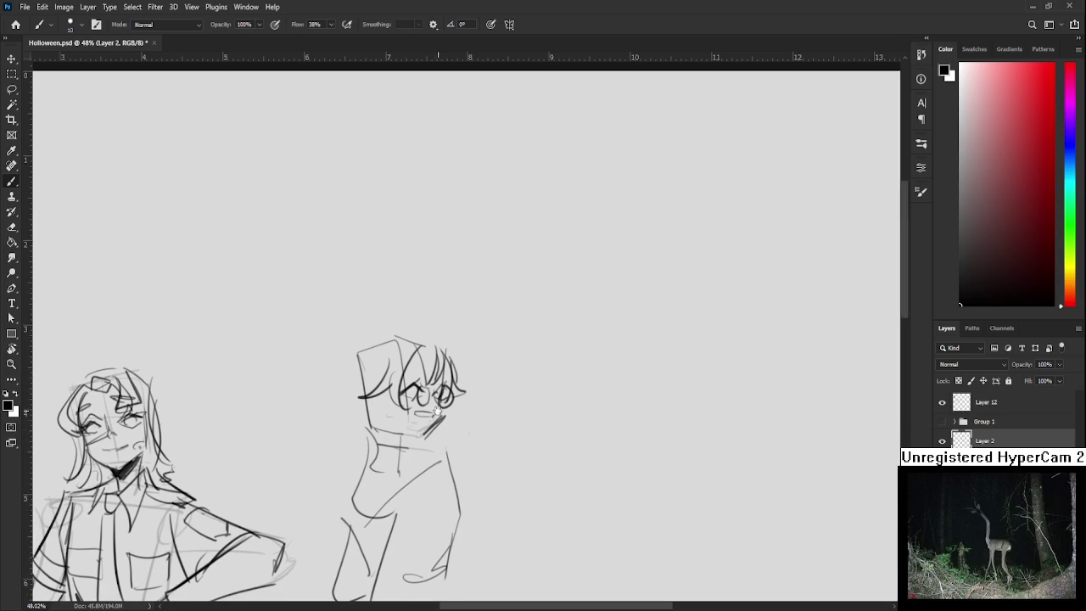
Erase the dark chin strokes with a small eraser and redraw the mouth and chin
key("e")
key("bracketleft")
key("bracketleft")
key("bracketleft")
key("bracketleft")
key("bracketleft")
key("bracketleft")
key("bracketleft")
key("bracketleft")
key("bracketleft")
mouse_move(440, 432)
left_mouse_down()
mouse_move(432, 417)
mouse_move(443, 416)
left_mouse_up()
key("b")
mouse_move(424, 416)
left_mouse_down()
mouse_move(442, 433)
mouse_move(407, 430)
mouse_move(421, 431)
left_mouse_up()
key("ctrl+z")
scroll(417, 407, "up", 1)
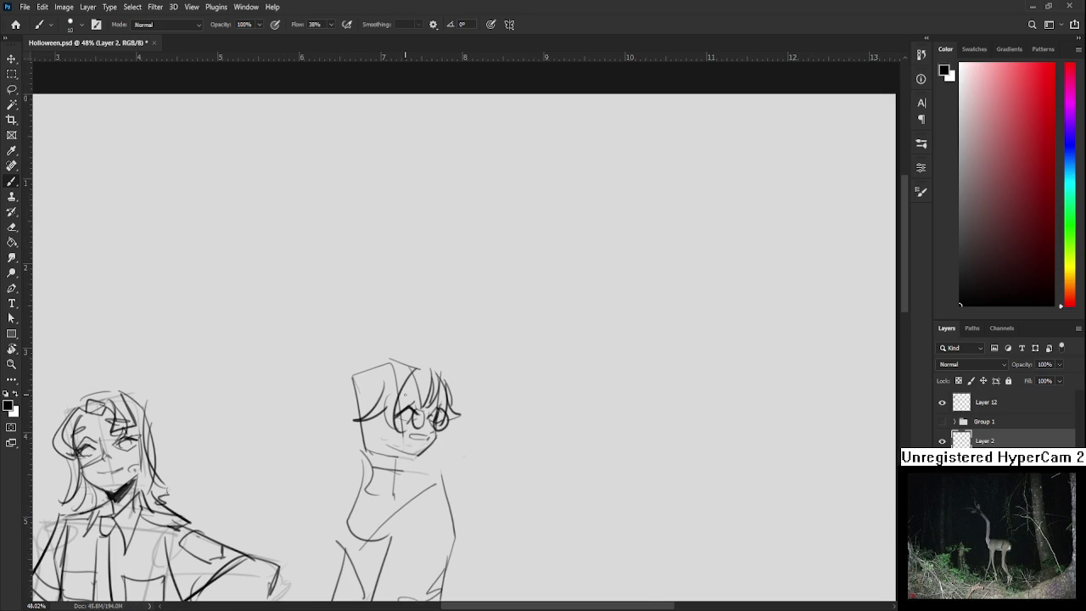
Layer darker, longer hair strands down the head's left side and shorter curves on the right
mouse_move(416, 384)
left_mouse_down()
mouse_move(418, 396)
mouse_move(363, 386)
mouse_move(360, 432)
left_mouse_up()
key("ctrl+z")
key("ctrl+z")
mouse_move(368, 391)
left_mouse_down()
mouse_move(349, 433)
mouse_move(363, 414)
left_mouse_up()
key("ctrl+z")
key("ctrl+z")
key("ctrl+z")
left_click_drag(361, 365, 353, 433)
mouse_move(355, 378)
left_mouse_down()
mouse_move(338, 420)
mouse_move(348, 437)
left_mouse_up()
mouse_move(361, 374)
left_mouse_down()
mouse_move(370, 366)
mouse_move(344, 378)
mouse_move(426, 343)
mouse_move(444, 364)
left_mouse_up()
key("ctrl+z")
key("ctrl+z")
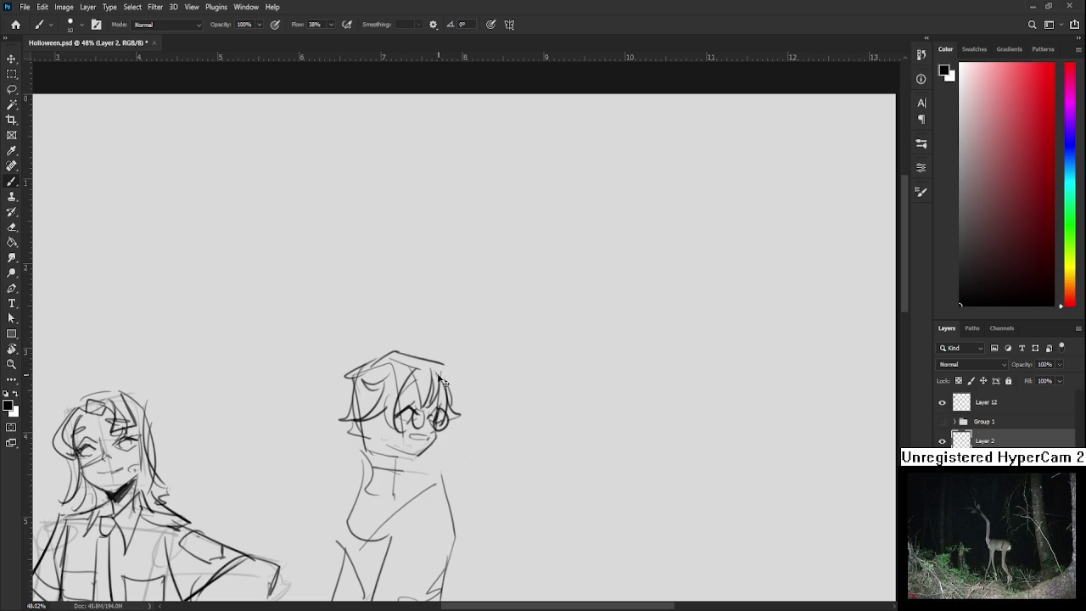
key("ctrl+z")
mouse_move(369, 366)
left_mouse_down()
mouse_move(422, 351)
mouse_move(448, 373)
left_mouse_up()
key("ctrl+z")
mouse_move(450, 373)
left_mouse_down()
mouse_move(458, 419)
mouse_move(444, 413)
left_mouse_up()
key("ctrl+z")
key("ctrl+z")
Draw a crescent ahoge curl atop the head and hatch blush on the cheek
left_click_drag(412, 322, 416, 351)
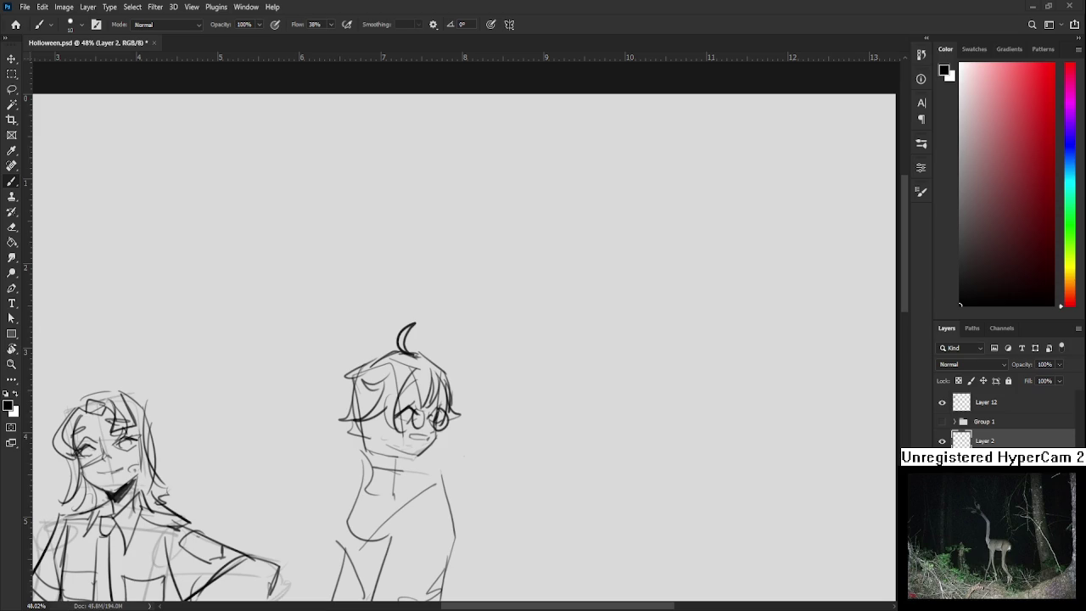
mouse_move(433, 405)
left_mouse_down()
mouse_move(452, 384)
mouse_move(433, 379)
mouse_move(437, 389)
mouse_move(437, 377)
mouse_move(474, 380)
left_mouse_up()
left_click_drag(417, 405, 424, 418)
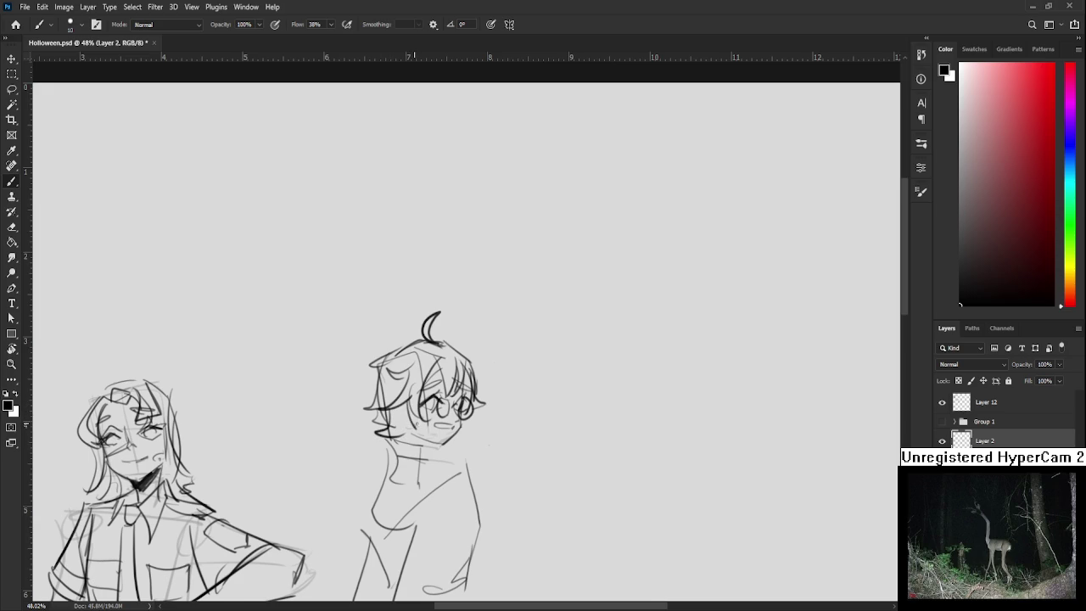
left_click_drag(457, 416, 453, 423)
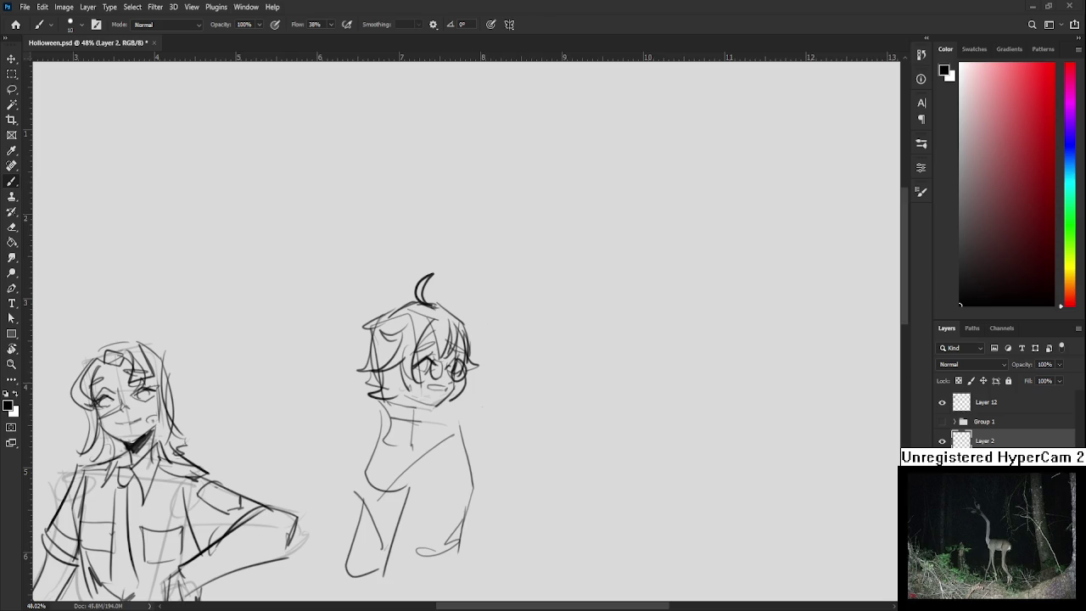
Redraw the neck lines darker and add sleeve and cuff lines on the left arm
mouse_move(386, 400)
left_mouse_down()
mouse_move(386, 440)
mouse_move(413, 440)
mouse_move(418, 405)
mouse_move(387, 459)
mouse_move(388, 441)
mouse_move(432, 451)
mouse_move(375, 464)
mouse_move(392, 437)
mouse_move(359, 487)
mouse_move(390, 490)
mouse_move(360, 558)
left_mouse_up()
key("ctrl+z")
key("ctrl+z")
key("ctrl+z")
key("ctrl+z")
key("ctrl+z")
key("ctrl+z")
left_click_drag(361, 482, 353, 548)
left_click_drag(353, 545, 402, 550)
mouse_move(401, 493)
left_mouse_down()
mouse_move(398, 546)
mouse_move(415, 561)
left_mouse_up()
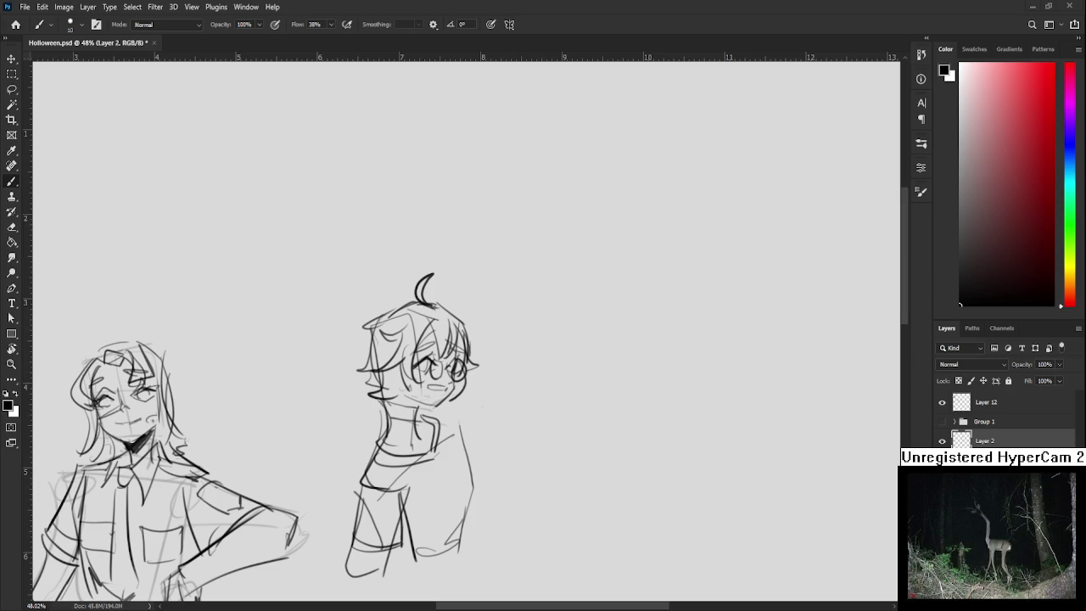
scroll(484, 406, "down", 1)
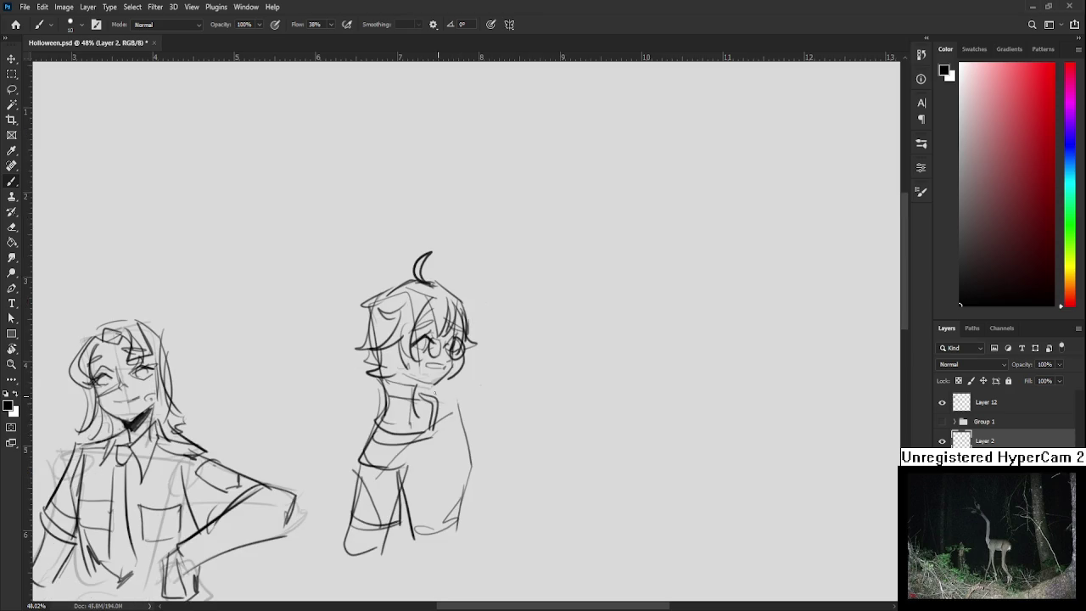
Add contour strokes along the torso's right edge and near the neck and shoulder
left_click_drag(456, 400, 466, 509)
key("ctrl+z")
mouse_move(458, 384)
left_mouse_down()
mouse_move(458, 354)
mouse_move(432, 480)
mouse_move(442, 470)
mouse_move(465, 480)
left_mouse_up()
key("ctrl+z")
key("ctrl+z")
mouse_move(462, 405)
left_mouse_down()
mouse_move(459, 480)
mouse_move(433, 490)
mouse_move(458, 466)
left_mouse_up()
mouse_move(371, 373)
left_mouse_down()
mouse_move(396, 389)
mouse_move(389, 407)
left_mouse_up()
mouse_move(401, 355)
left_mouse_down()
mouse_move(397, 393)
mouse_move(424, 359)
mouse_move(459, 362)
left_mouse_up()
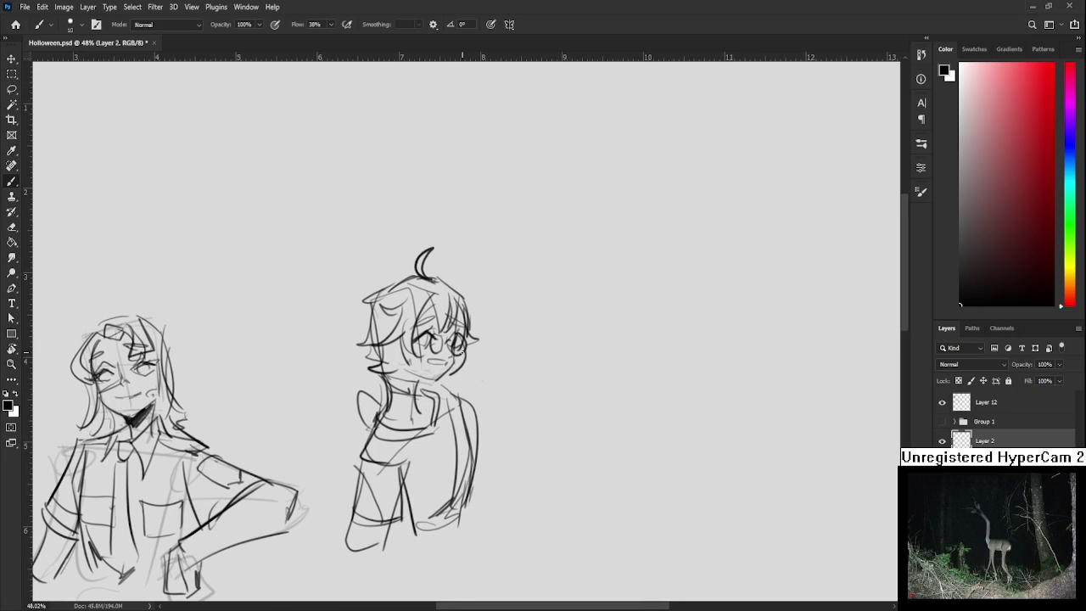
Add a hair strand beside the face, redraw the figure's right-side contour, and fit the page in view
key("e")
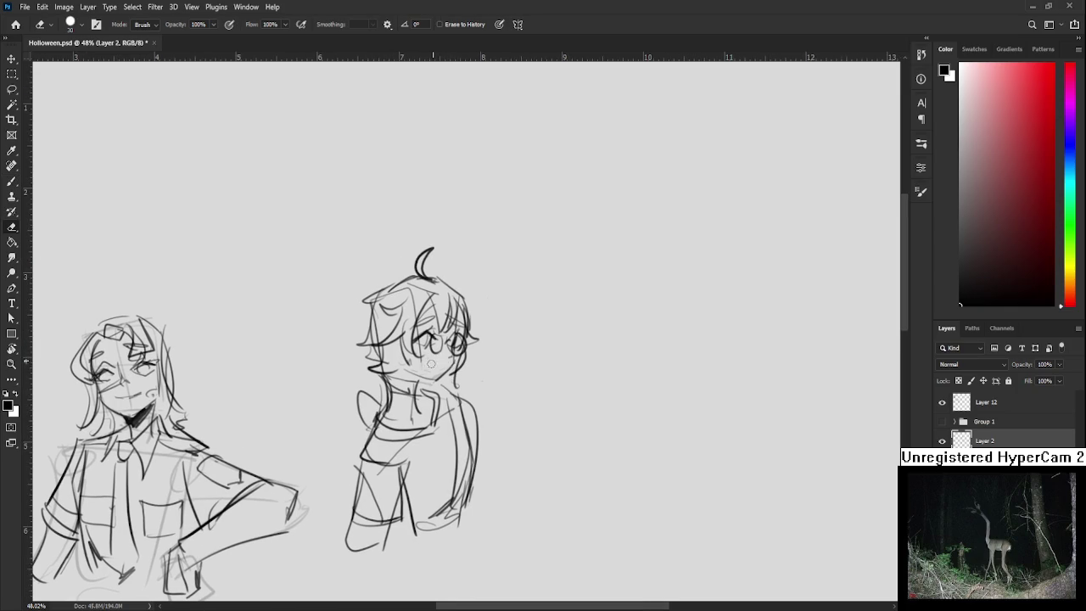
key("b")
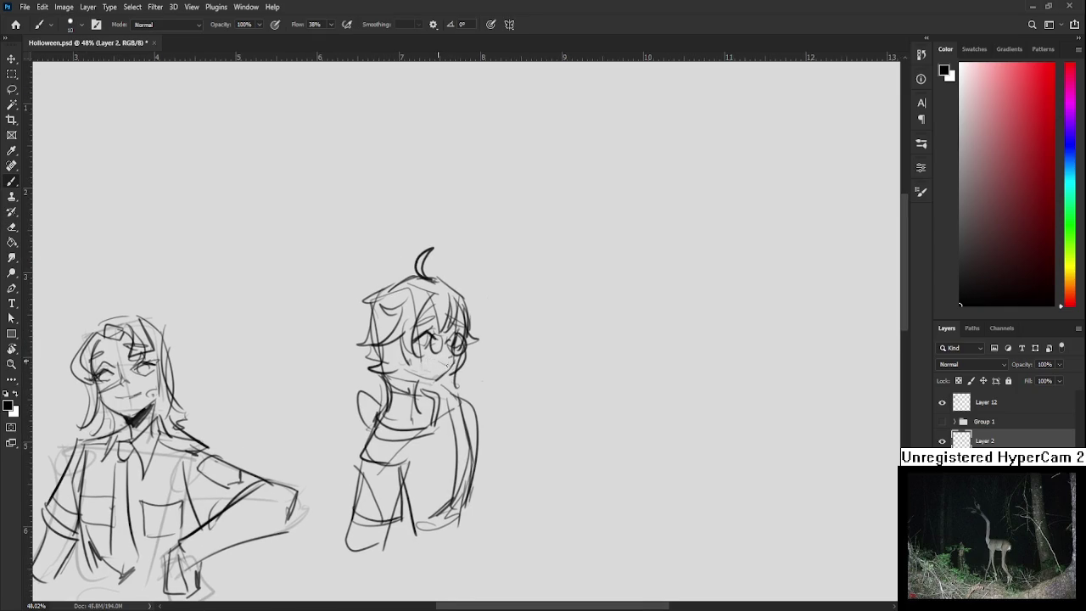
left_click_drag(449, 350, 468, 373)
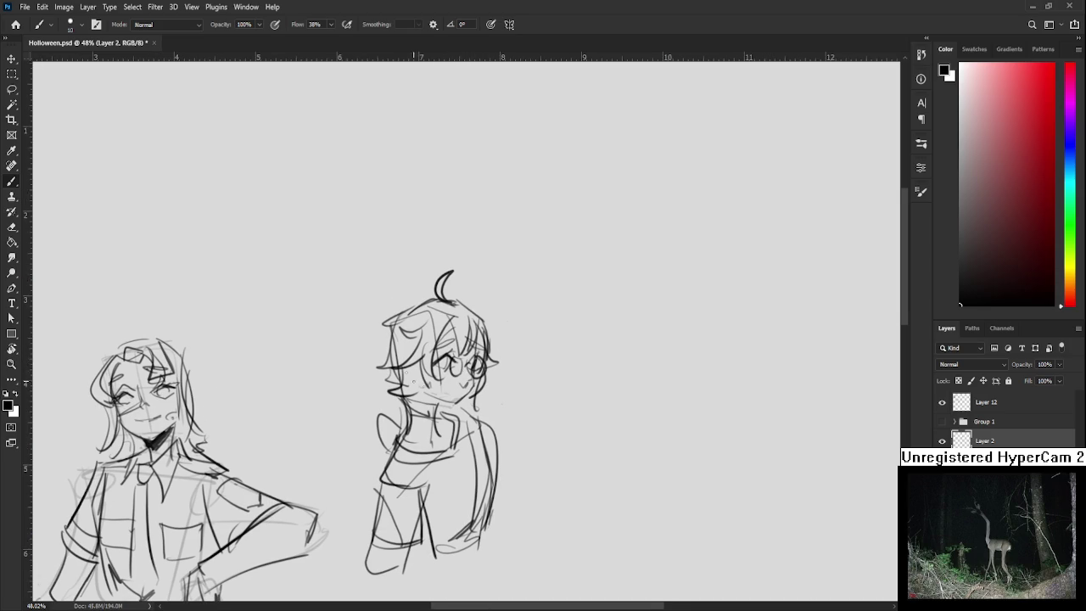
left_click_drag(431, 416, 467, 304)
key("e")
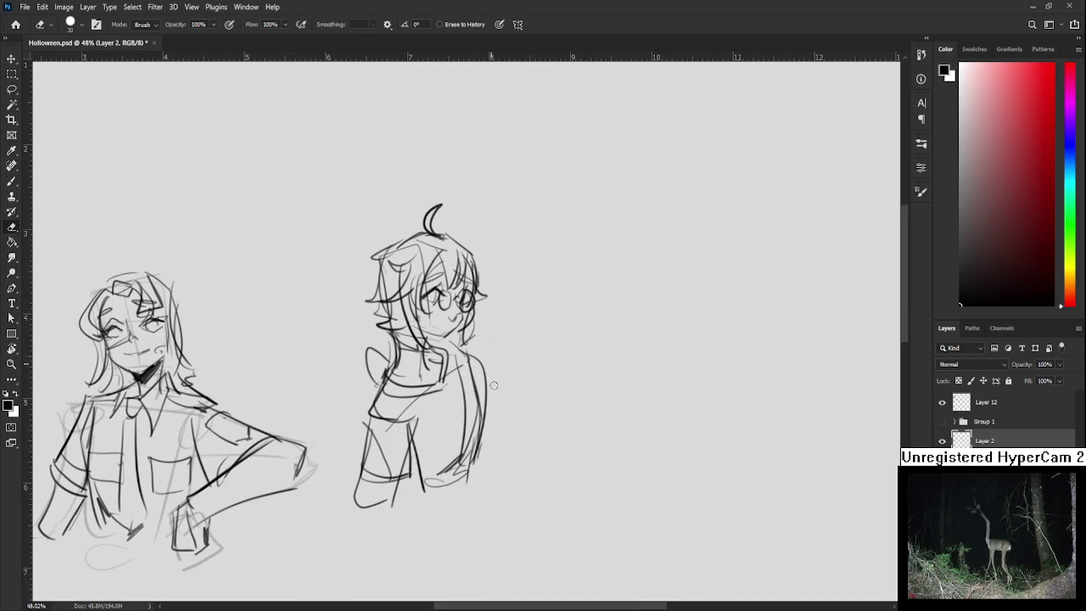
key("b")
left_click_drag(484, 360, 472, 406)
key("ctrl+z")
mouse_move(487, 357)
left_mouse_down()
mouse_move(472, 466)
mouse_move(429, 485)
left_mouse_up()
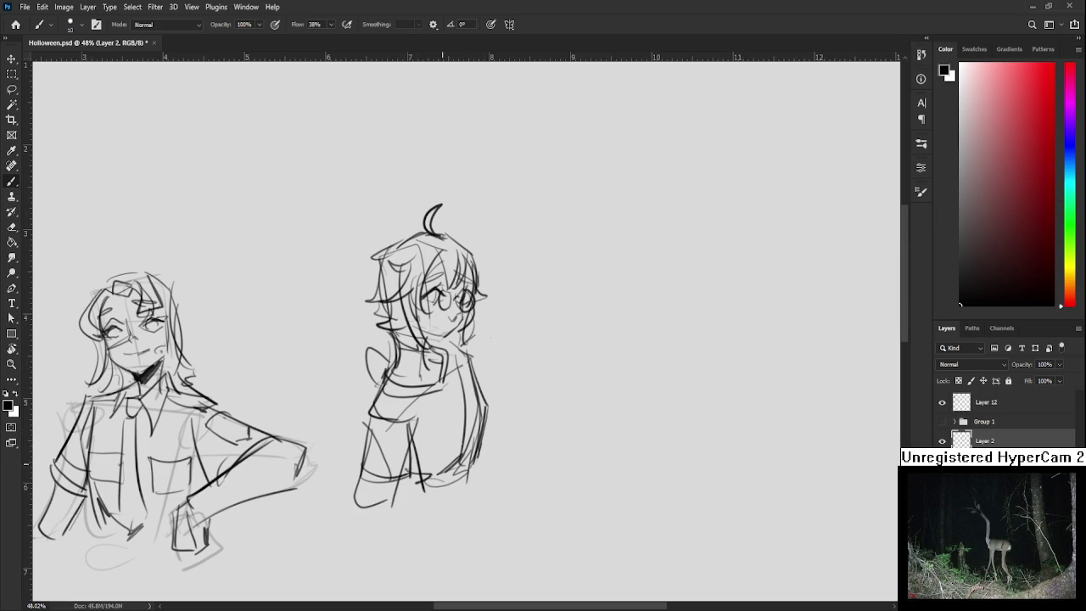
left_click_drag(454, 354, 476, 393)
key("ctrl+0")
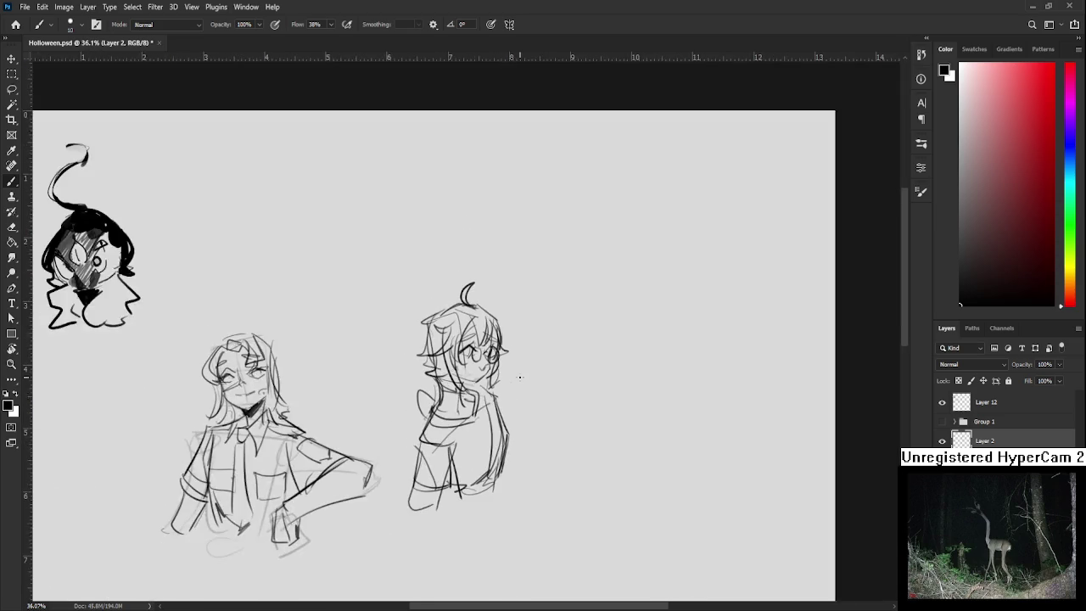
Lasso the glasses-wearing figure and Free Transform it to resize and reposition it lower-left
key("l")
mouse_move(423, 180)
left_mouse_down()
mouse_move(463, 371)
mouse_move(446, 297)
left_mouse_up()
key("ctrl+t")
left_click_drag(415, 379, 395, 409)
left_click_drag(476, 254, 426, 420)
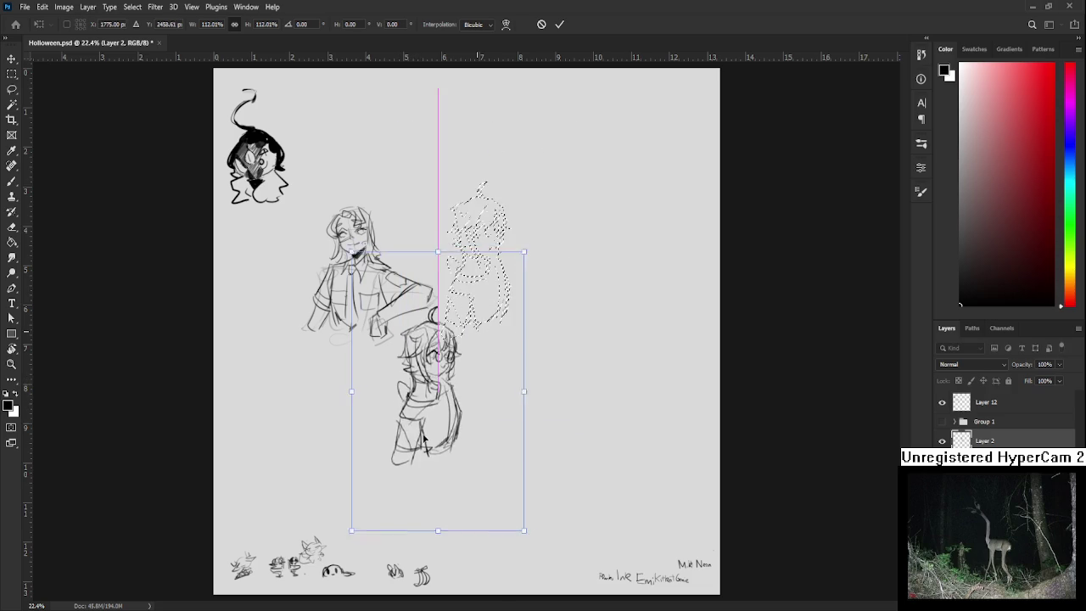
left_click_drag(520, 270, 501, 296)
left_click_drag(453, 371, 467, 342)
key("Return")
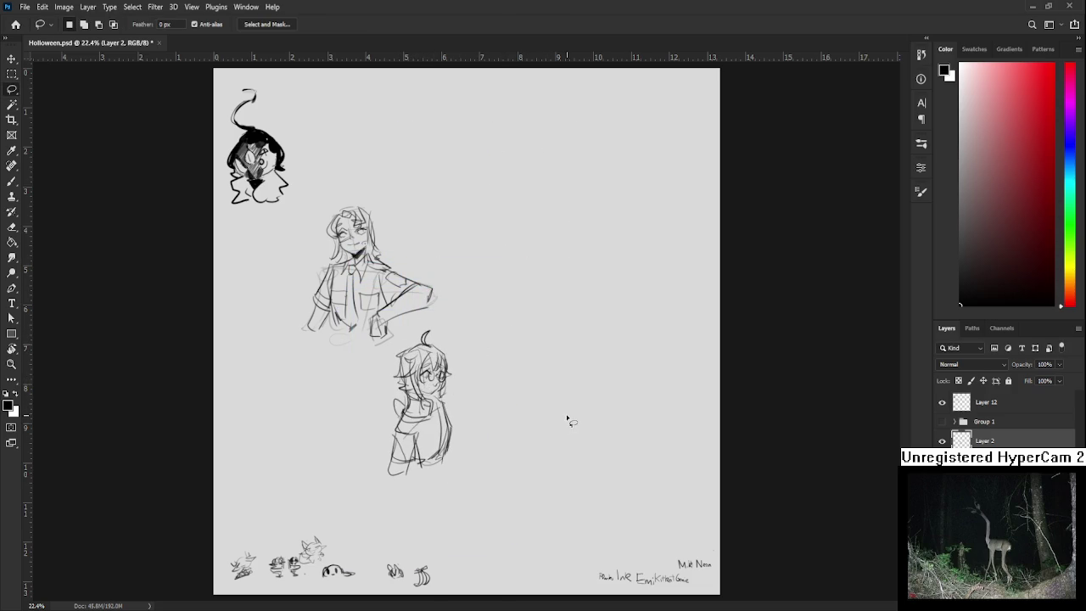
Erase the word 'Neon' after 'Mike' in the bottom-right credits
scroll(571, 419, "up", 3)
left_click_drag(616, 477, 535, 369)
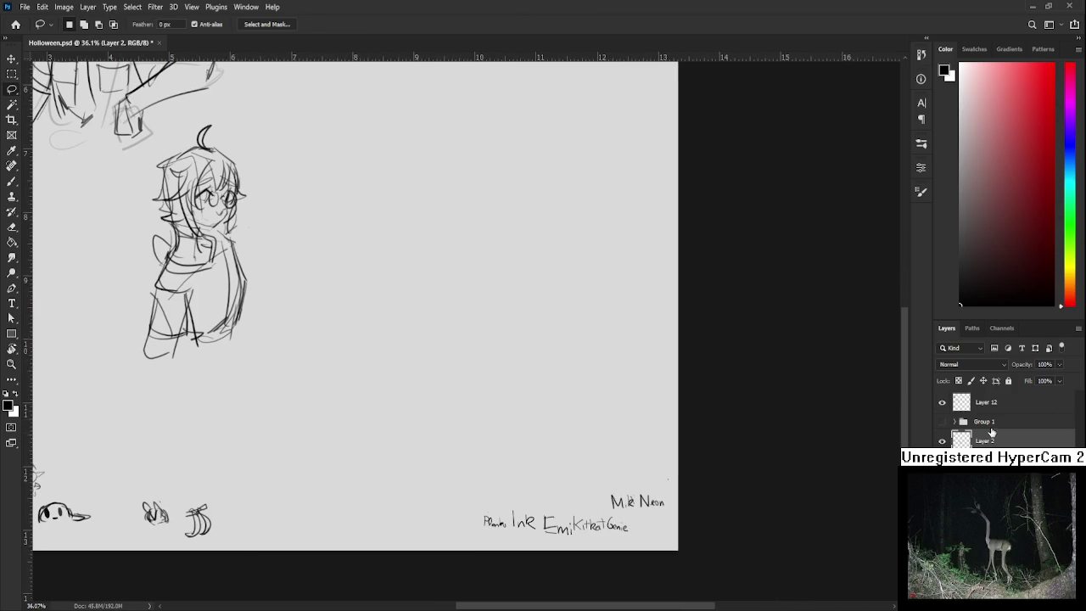
key("e")
left_click_drag(636, 500, 671, 507)
scroll(648, 507, "up", 1)
scroll(648, 508, "down", 2)
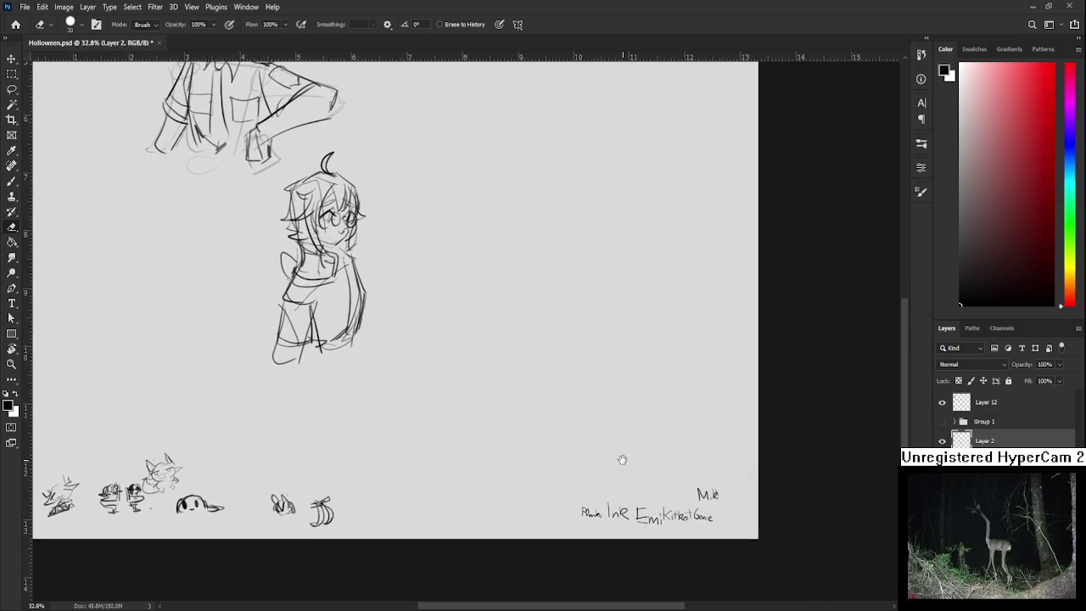
left_click_drag(546, 373, 645, 411)
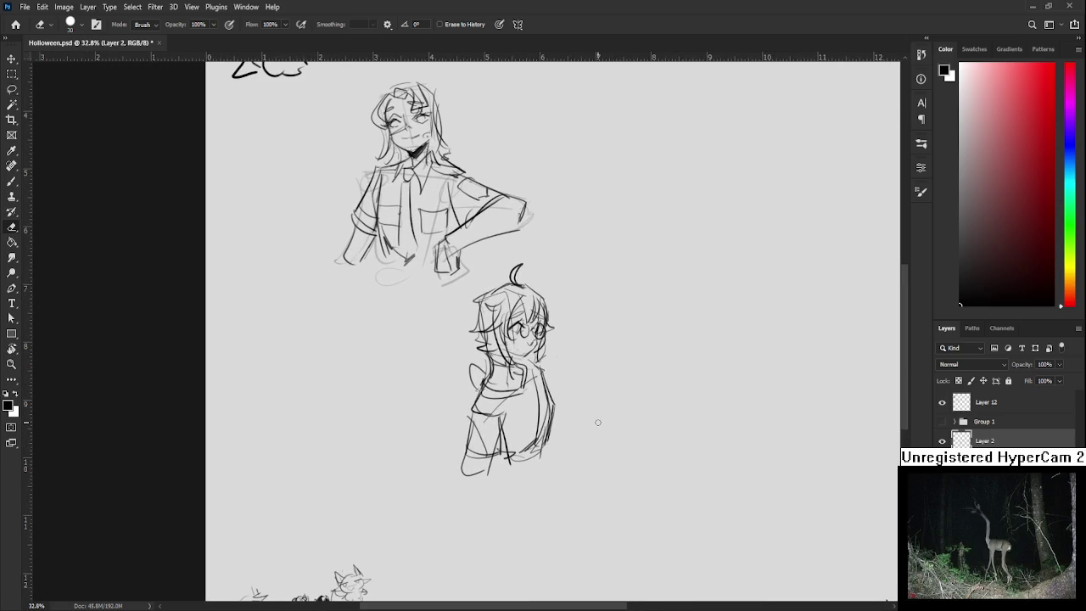
Erase the word 'Ink' from the credits
key("l")
scroll(685, 461, "up", 1)
left_click_drag(686, 460, 557, 337)
scroll(557, 337, "up", 3)
scroll(557, 337, "up", 1)
key("e")
left_click_drag(584, 441, 610, 434)
scroll(610, 434, "down", 2)
scroll(610, 434, "down", 3)
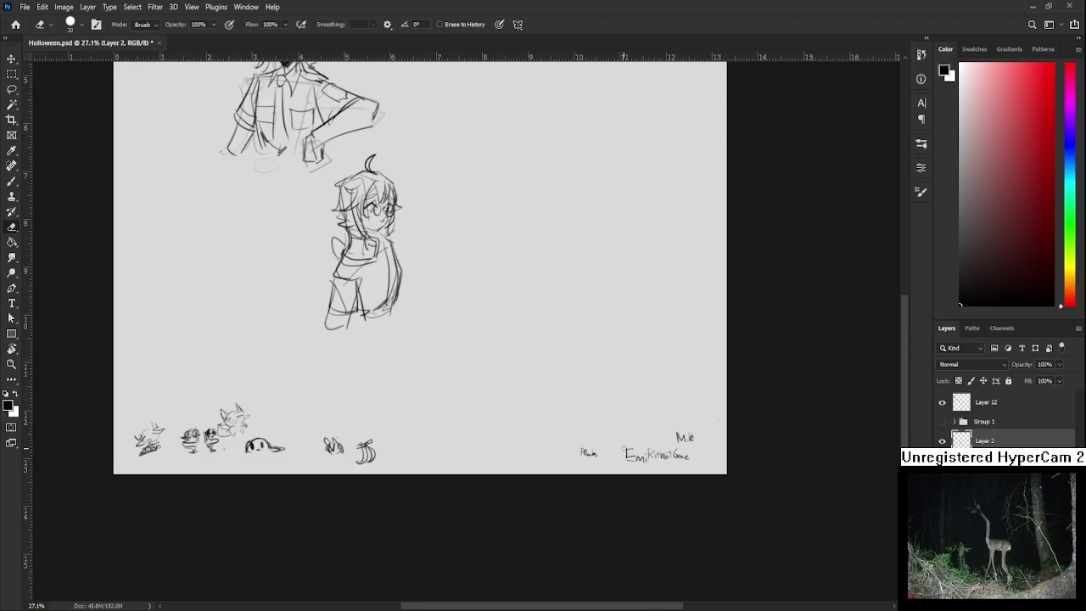
Copy the lassoed lower character sketch to Layer 13, move it above Layer 12, and merge down
left_click_drag(535, 388, 721, 515)
key("l")
left_click_drag(625, 450, 629, 446)
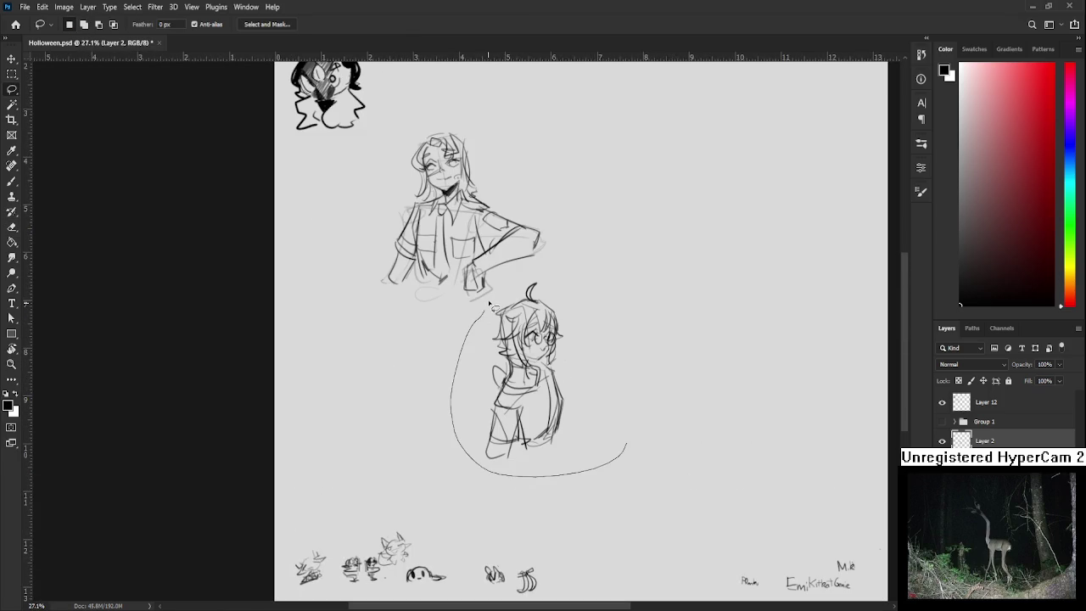
key("ctrl+j")
left_click_drag(988, 441, 996, 404)
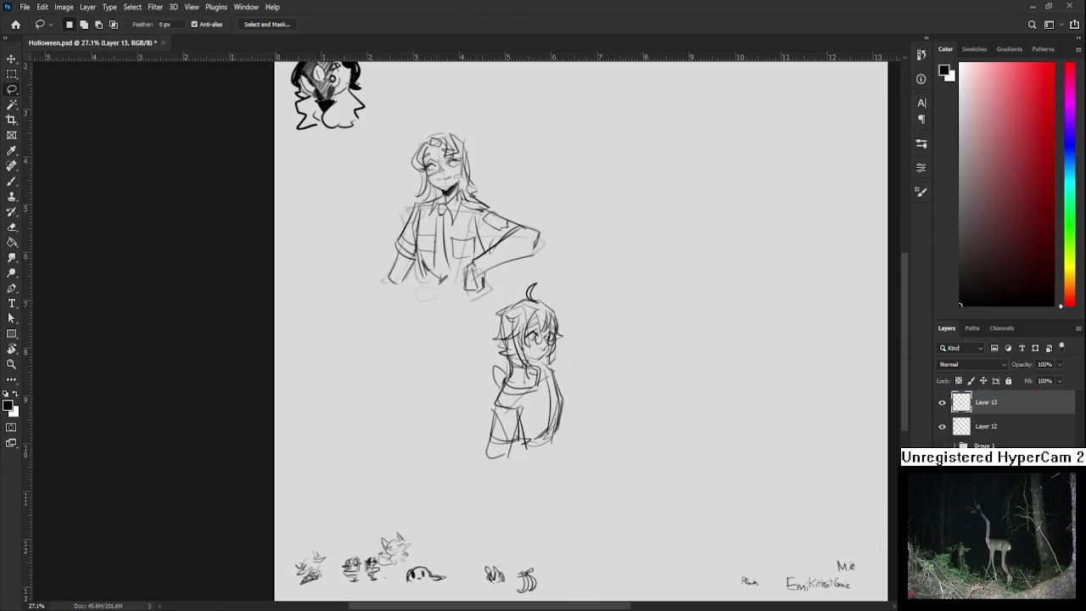
key("ctrl+e")
scroll(562, 364, "down", 2)
scroll(509, 357, "up", 1)
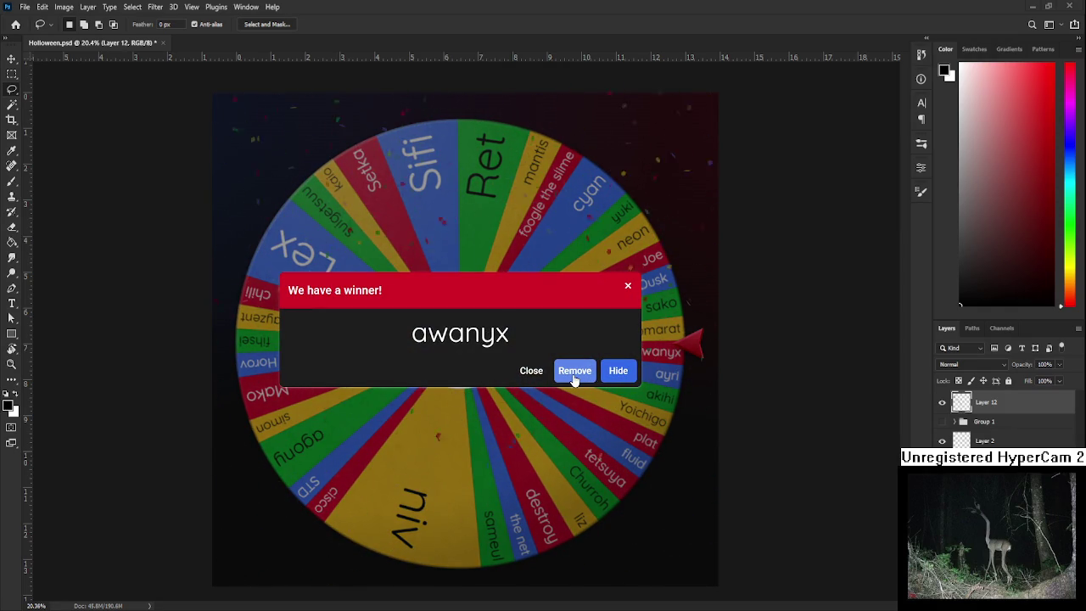
Remove the previous winner from the wheel, select Layer 2 with the Brush, and spin again
left_click(575, 370)
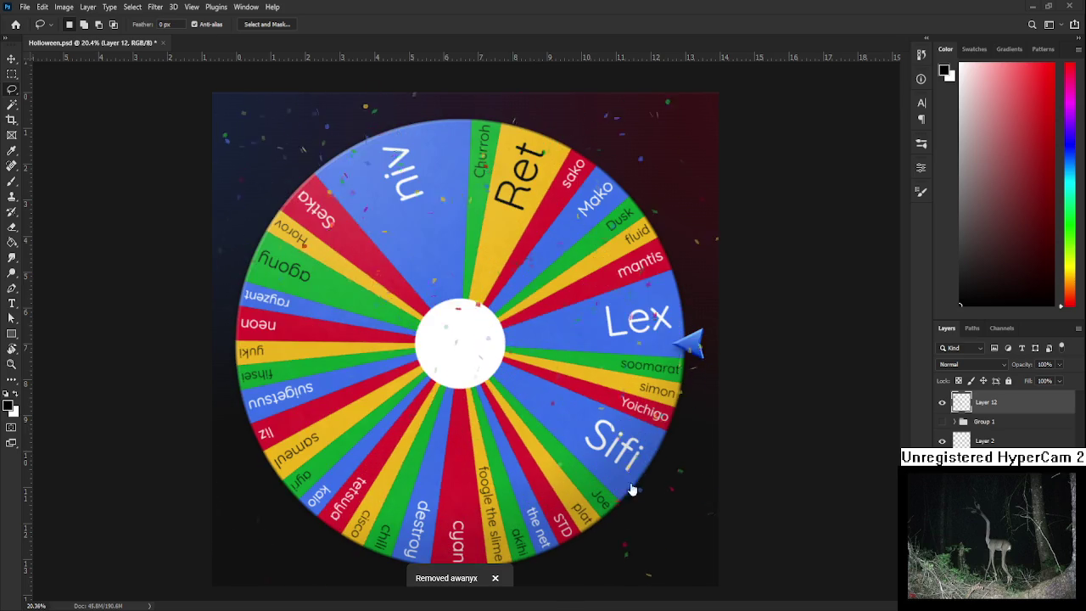
scroll(466, 339, "up", 3)
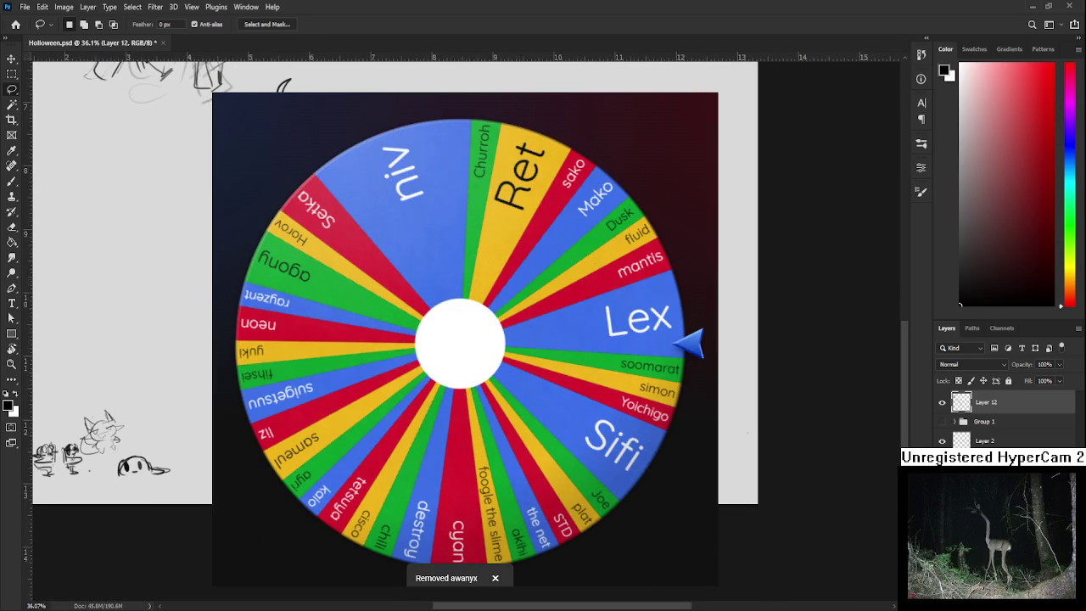
left_click(984, 440)
key("b")
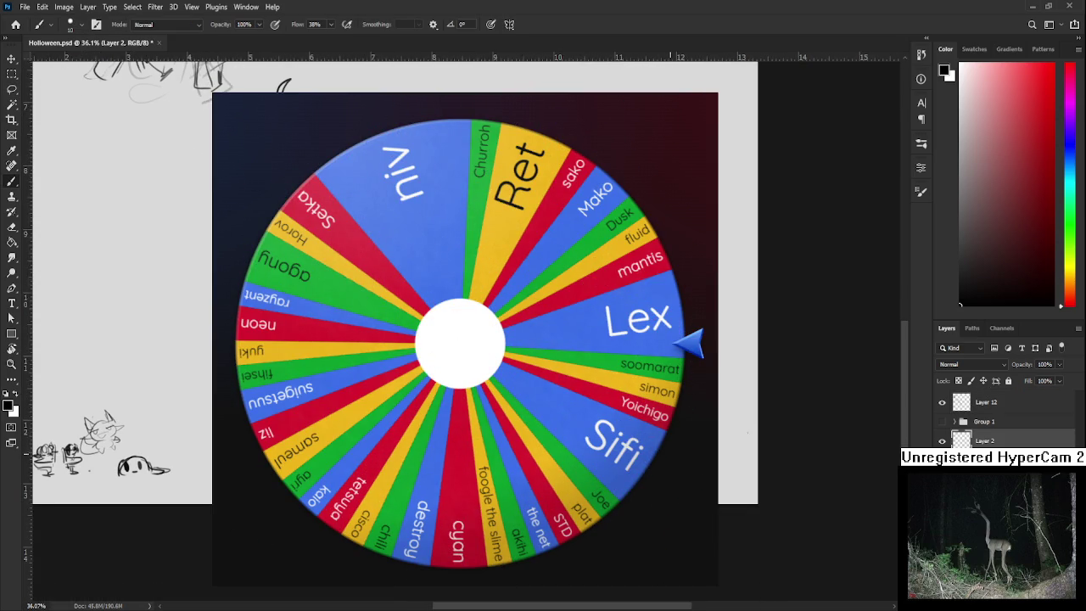
scroll(678, 443, "down", 2)
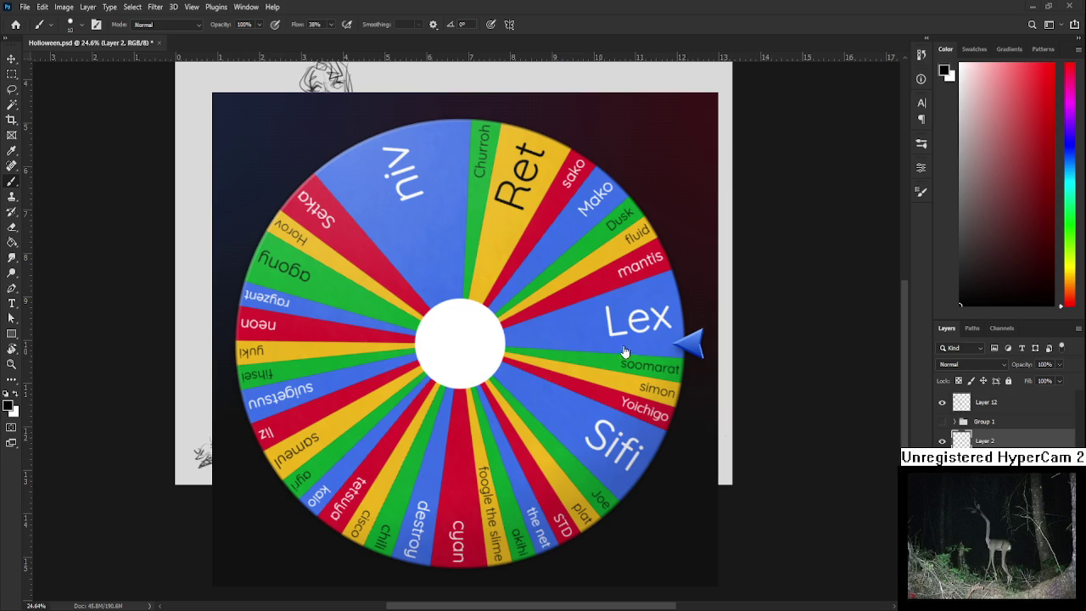
left_click(578, 349)
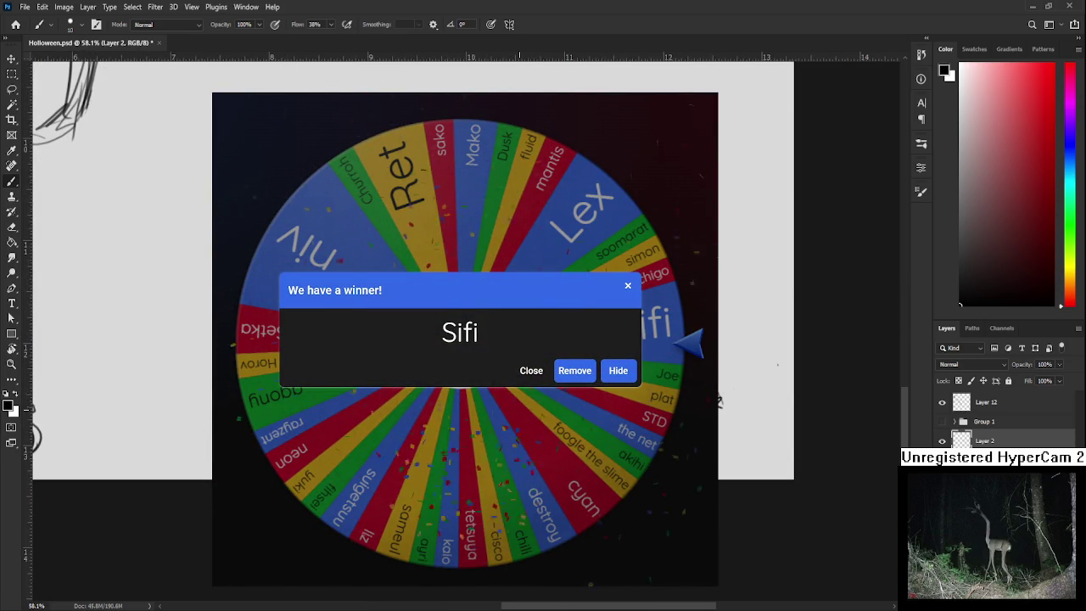
key("ctrl+0")
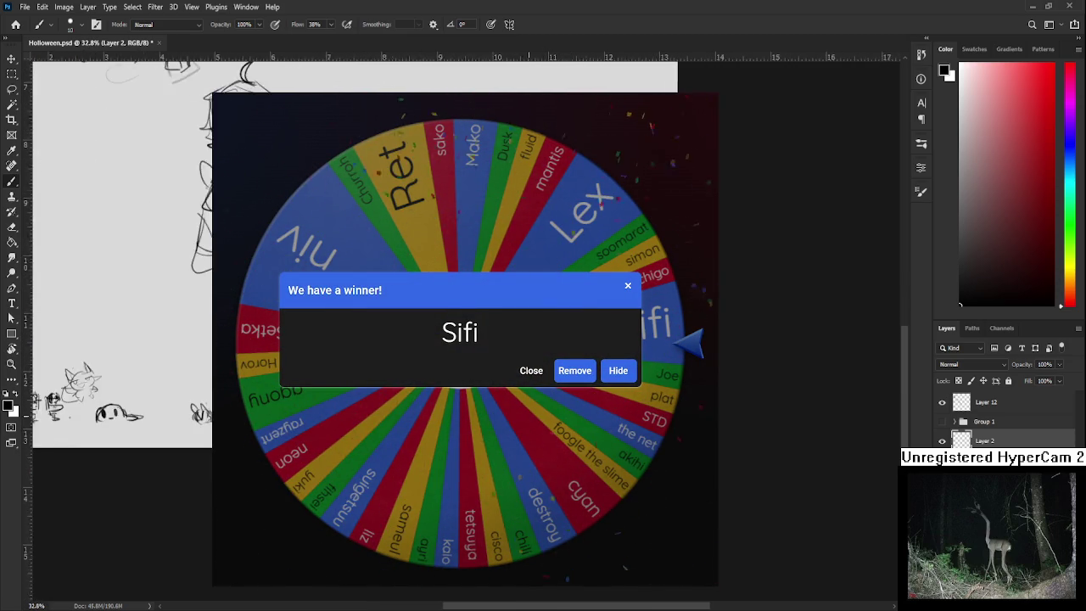
Sketch the outstretched arms, chest lines and right shoulder beneath the box head
scroll(395, 367, "up", 2)
left_click_drag(433, 389, 480, 372)
mouse_move(395, 367)
left_mouse_down()
mouse_move(373, 400)
mouse_move(471, 349)
left_mouse_up()
mouse_move(373, 401)
left_mouse_down()
mouse_move(458, 377)
mouse_move(490, 346)
mouse_move(483, 378)
mouse_move(504, 389)
mouse_move(492, 359)
left_mouse_up()
mouse_move(482, 355)
left_mouse_down()
mouse_move(540, 368)
mouse_move(494, 391)
left_mouse_up()
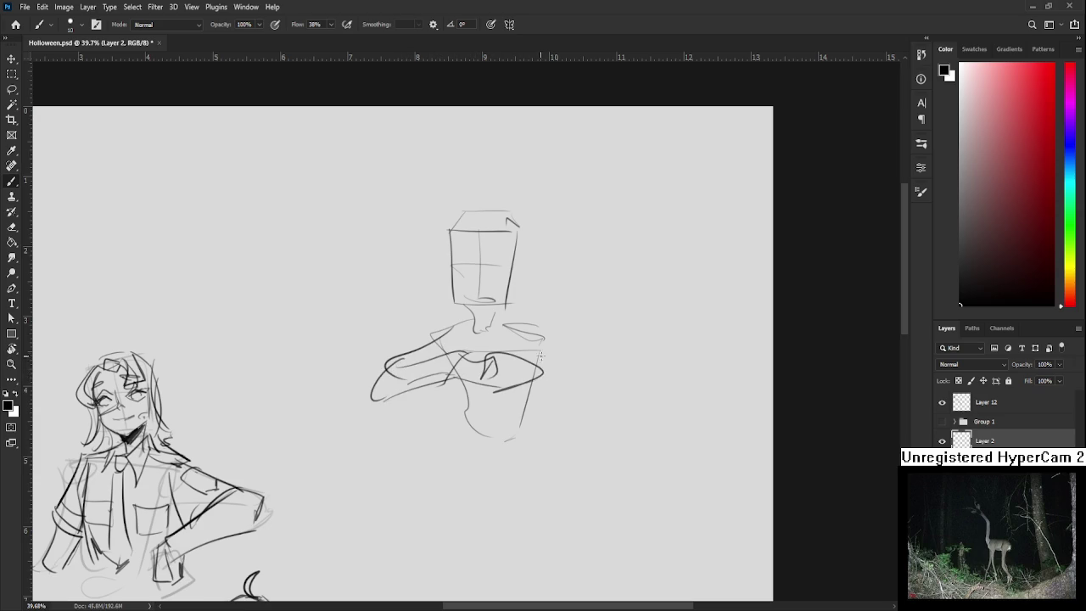
mouse_move(534, 329)
left_mouse_down()
mouse_move(541, 360)
mouse_move(614, 348)
left_mouse_up()
left_click_drag(613, 349, 602, 378)
left_click_drag(536, 367, 621, 382)
mouse_move(606, 355)
left_mouse_down()
mouse_move(553, 369)
mouse_move(526, 362)
mouse_move(537, 387)
mouse_move(618, 392)
left_mouse_up()
Sketch the torso's base and side lines below the chest, undoing stray strokes
mouse_move(509, 407)
left_mouse_down("space")
mouse_move(519, 386)
mouse_move(503, 398)
left_mouse_up("space")
key("ctrl+z")
mouse_move(497, 355)
left_mouse_down()
mouse_move(509, 414)
mouse_move(452, 434)
mouse_move(543, 412)
left_mouse_up()
key("ctrl+z")
left_click_drag(453, 422, 526, 416)
mouse_move(473, 361)
left_mouse_down()
mouse_move(476, 405)
mouse_move(461, 411)
left_mouse_up()
key("ctrl+z")
key("ctrl+z")
mouse_move(533, 362)
left_mouse_down()
mouse_move(541, 411)
mouse_move(543, 396)
left_mouse_up()
key("ctrl+z")
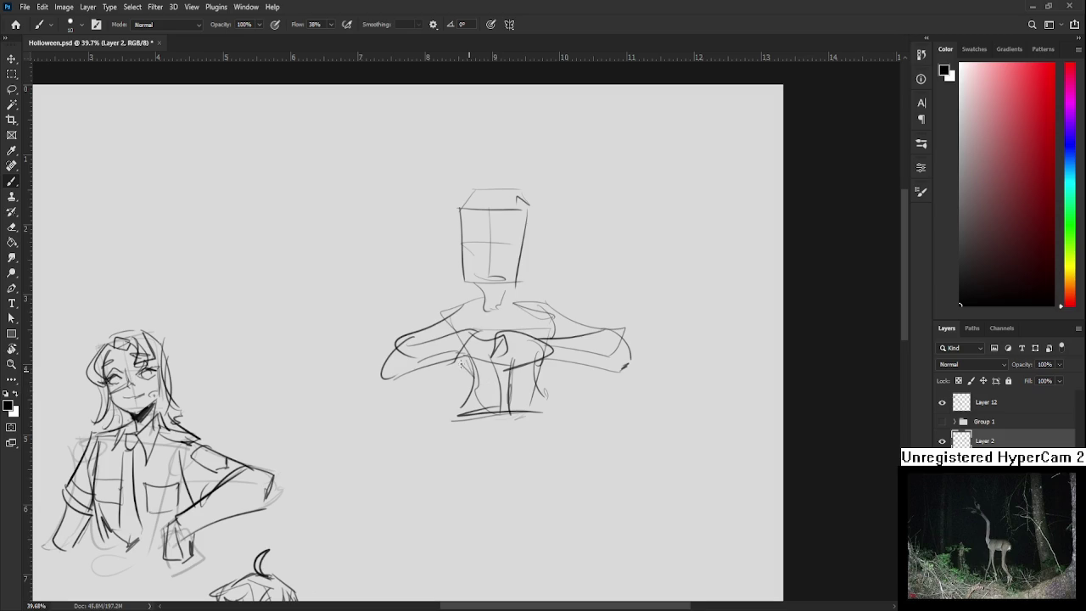
Lasso the box-shaped head and begin resizing it with Free Transform
left_click_drag(514, 350, 490, 433)
key("l")
mouse_move(520, 238)
left_mouse_down()
mouse_move(537, 262)
mouse_move(526, 284)
left_mouse_up()
key("ctrl+t")
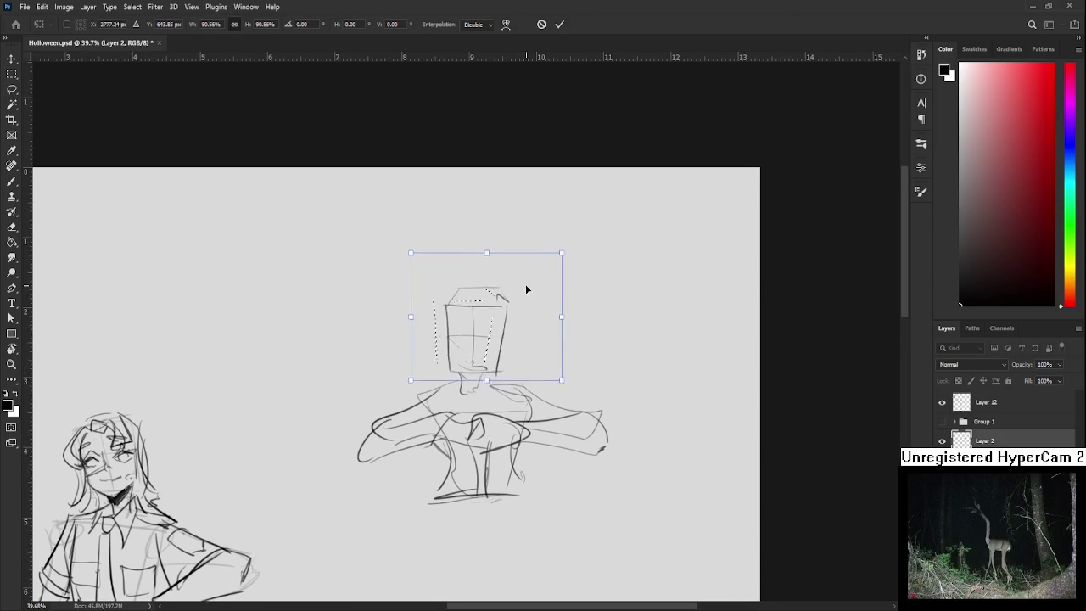
Shrink the head and nudge it slightly up and right above the shoulders
key("Return")
mouse_move(519, 351)
left_mouse_down()
mouse_move(563, 286)
mouse_move(543, 264)
mouse_move(558, 256)
left_mouse_up()
key("ctrl+t")
left_click_drag(518, 305, 522, 299)
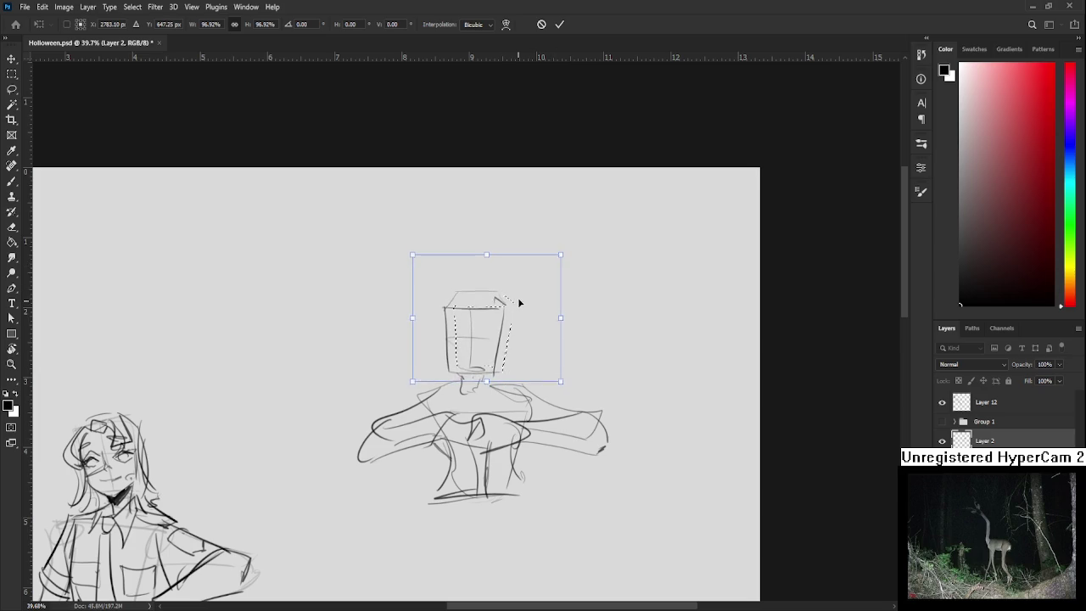
key("Return")
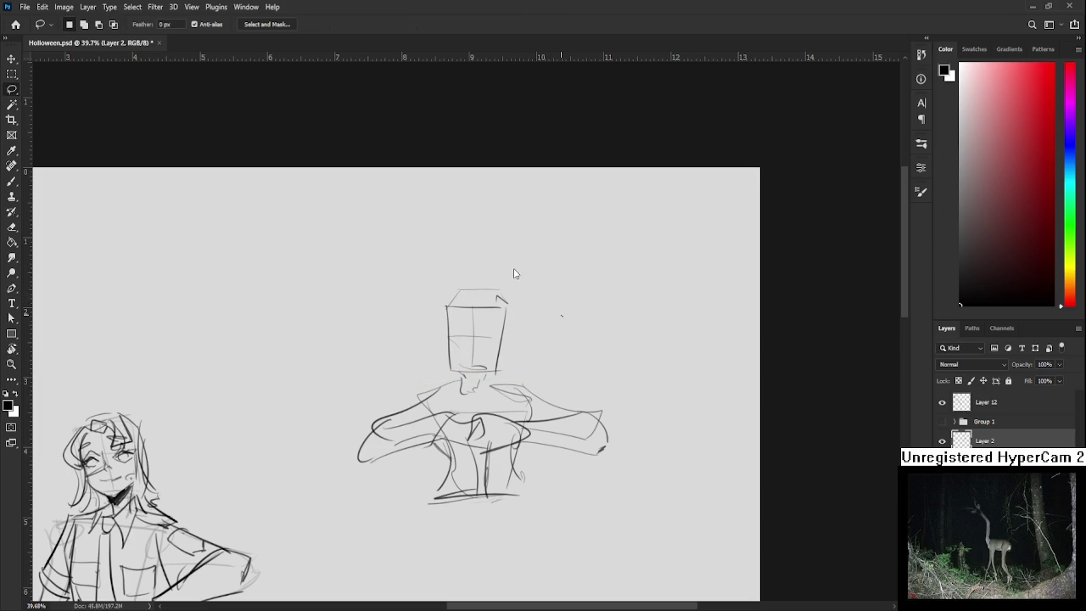
Draw a narrow neck beneath the repositioned head
scroll(532, 310, "down", 3)
scroll(555, 370, "up", 3)
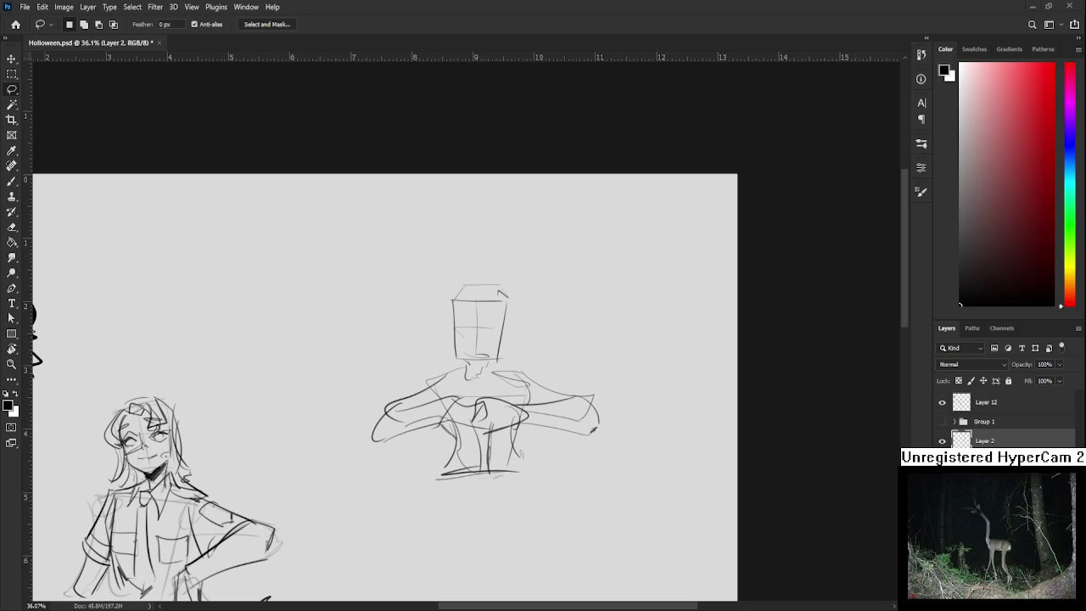
scroll(584, 366, "up", 1)
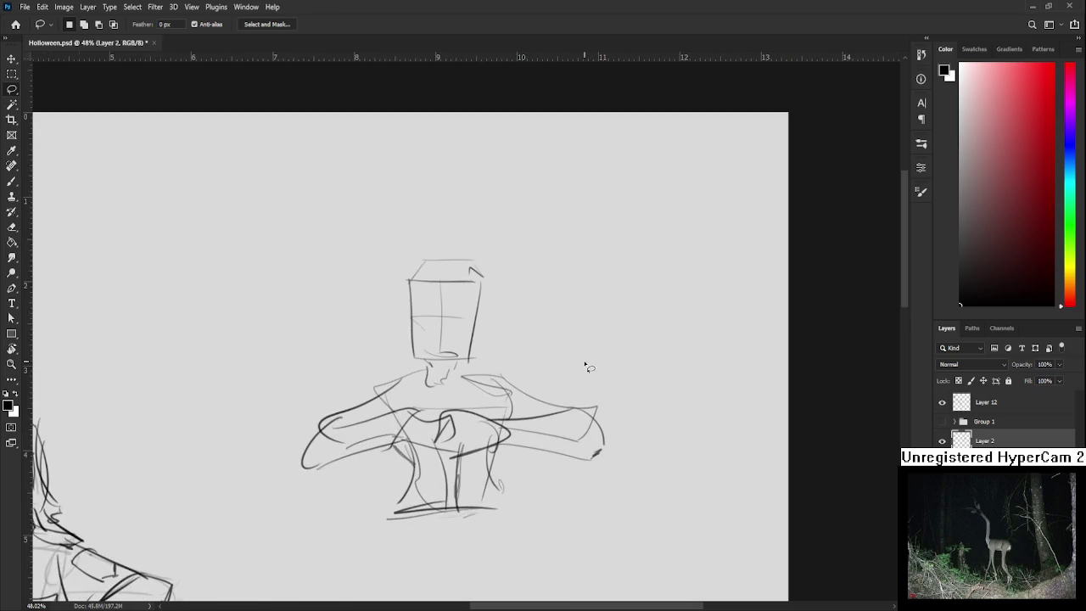
scroll(577, 407, "up", 1)
scroll(499, 397, "up", 1)
scroll(499, 397, "down", 3)
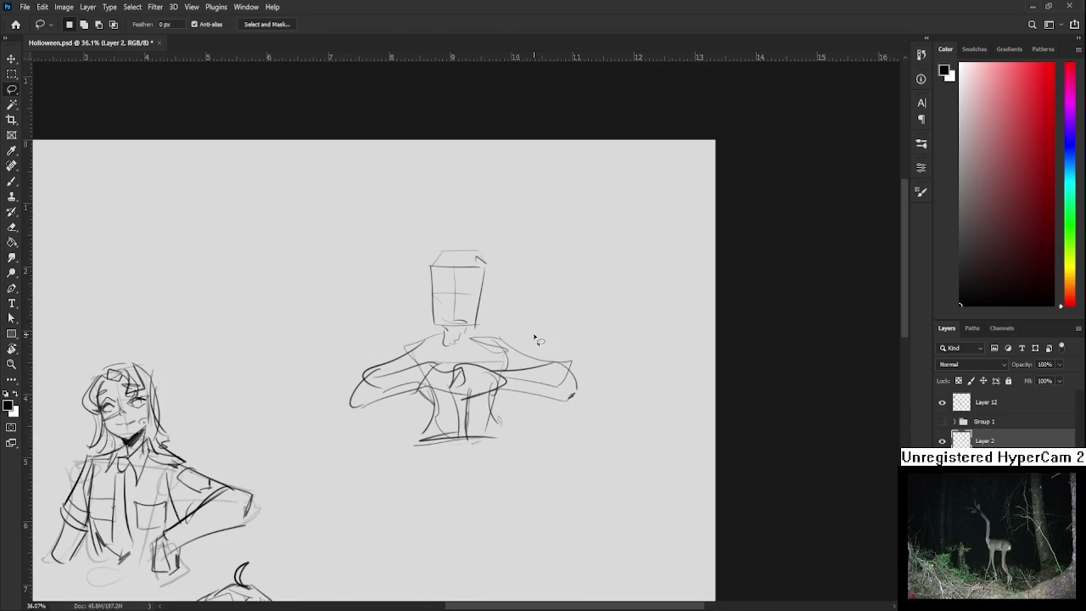
key("e")
key("b")
left_click_drag(451, 325, 464, 344)
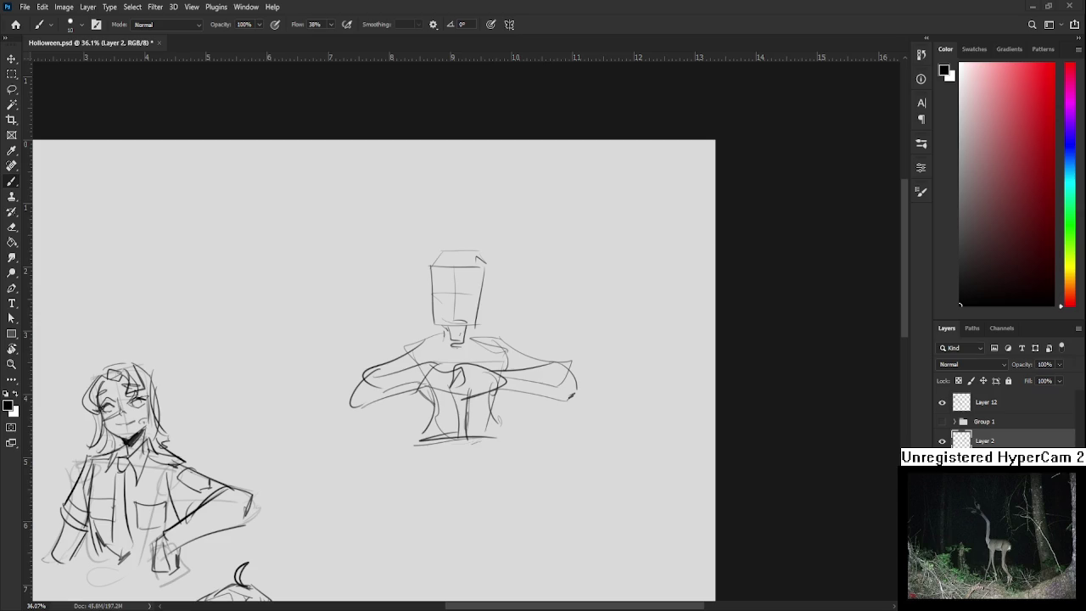
Try a curved eye stroke inside the head box, then undo it
scroll(455, 338, "up", 1)
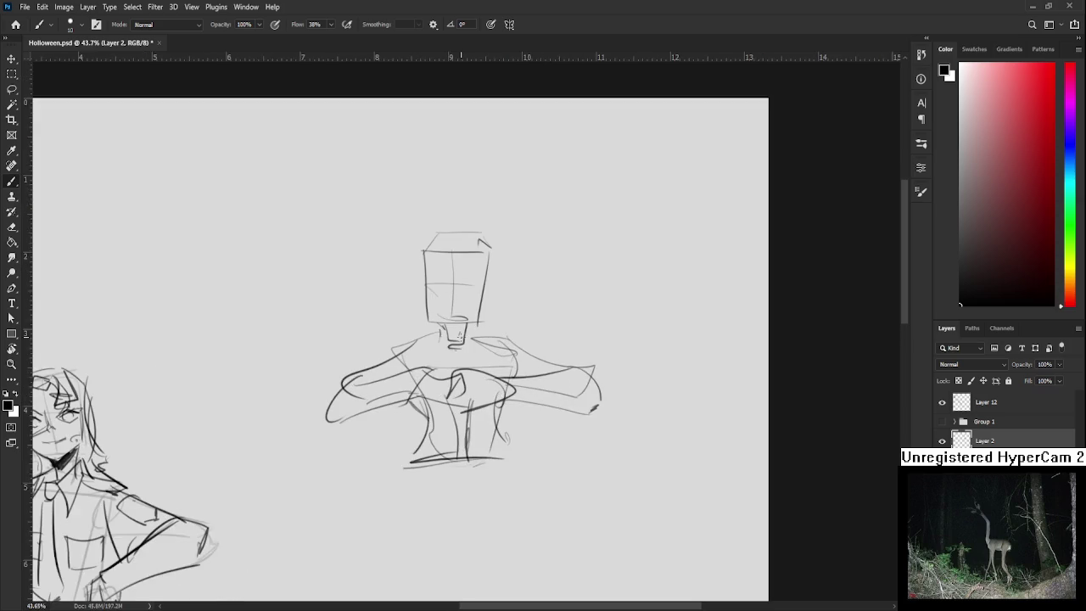
scroll(449, 344, "up", 1)
scroll(442, 394, "up", 1)
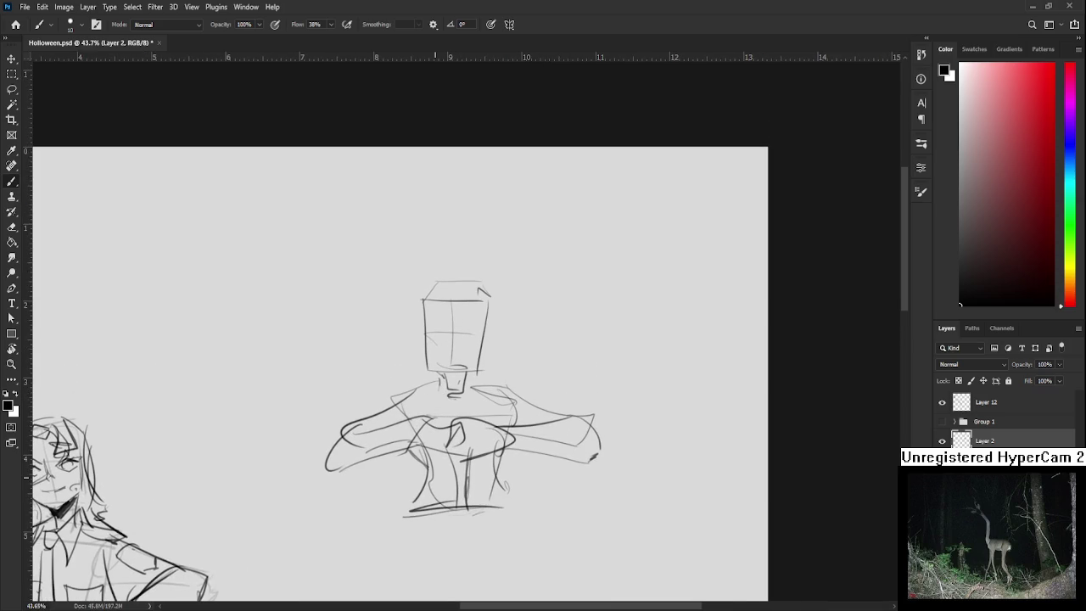
key("e")
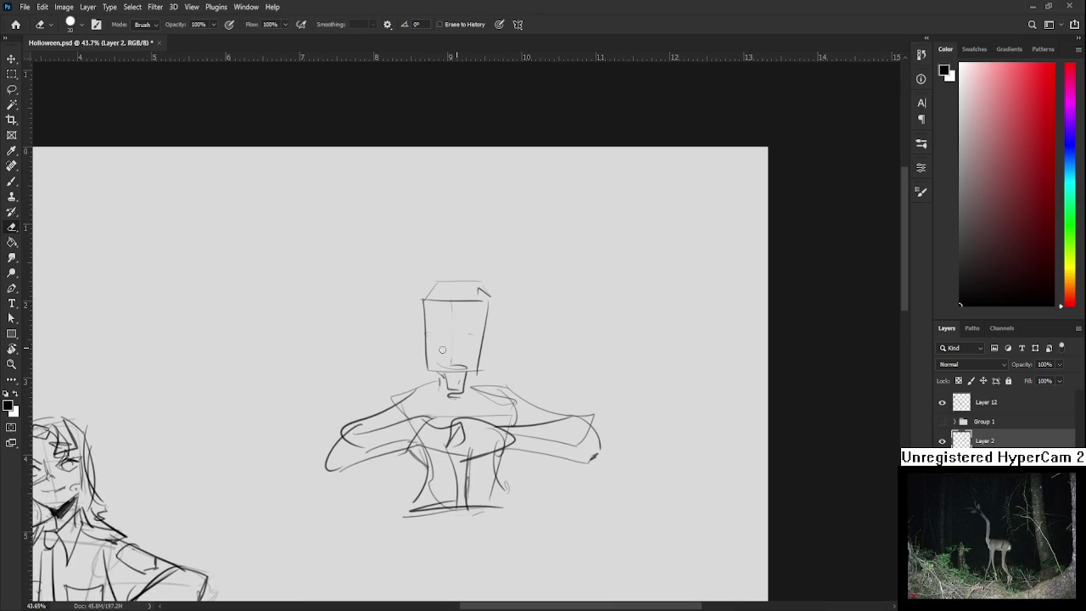
key("b")
mouse_move(455, 341)
left_mouse_down()
mouse_move(487, 332)
mouse_move(456, 338)
mouse_move(481, 356)
mouse_move(485, 332)
left_mouse_up()
key("ctrl+z")
key("ctrl+z")
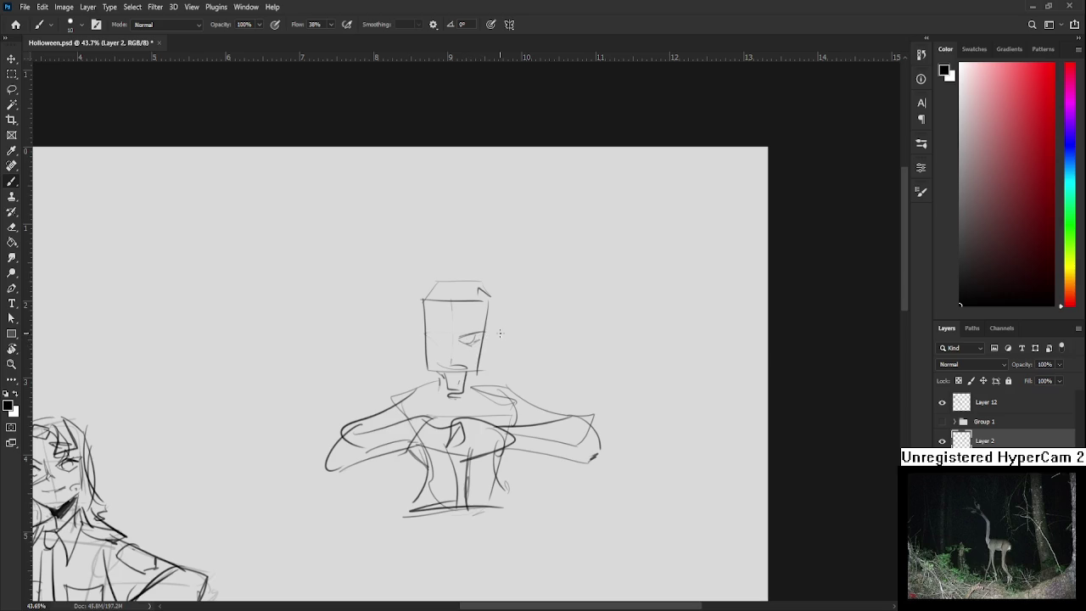
Erase the old eye strokes and fade the torso lines with a much larger eraser
scroll(509, 325, "down", 2)
key("e")
key("bracketright")
key("bracketright")
key("bracketright")
left_click_drag(484, 302, 450, 471)
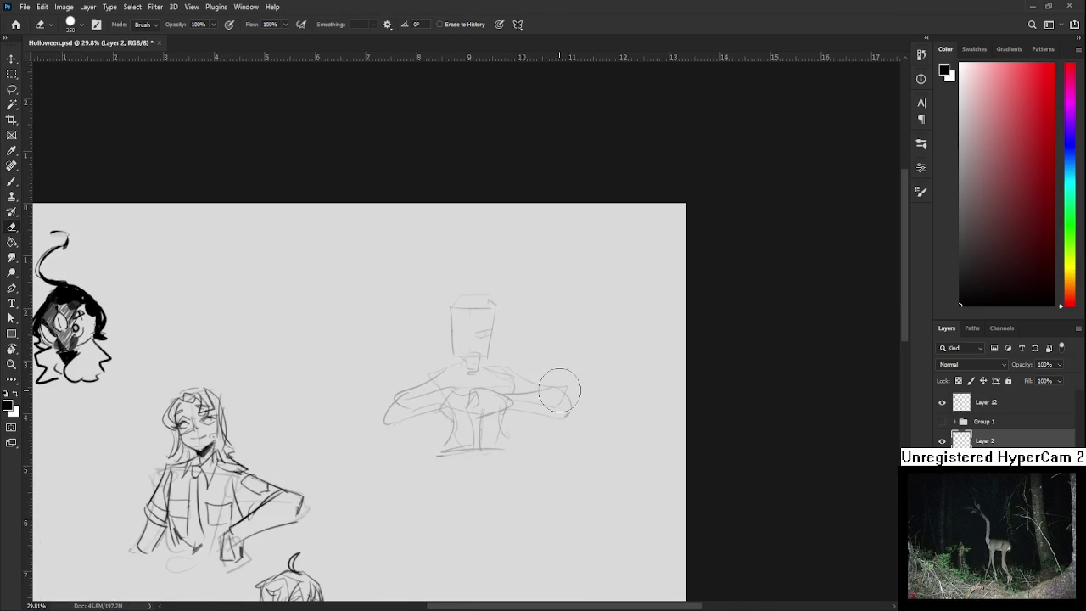
scroll(543, 381, "up", 5)
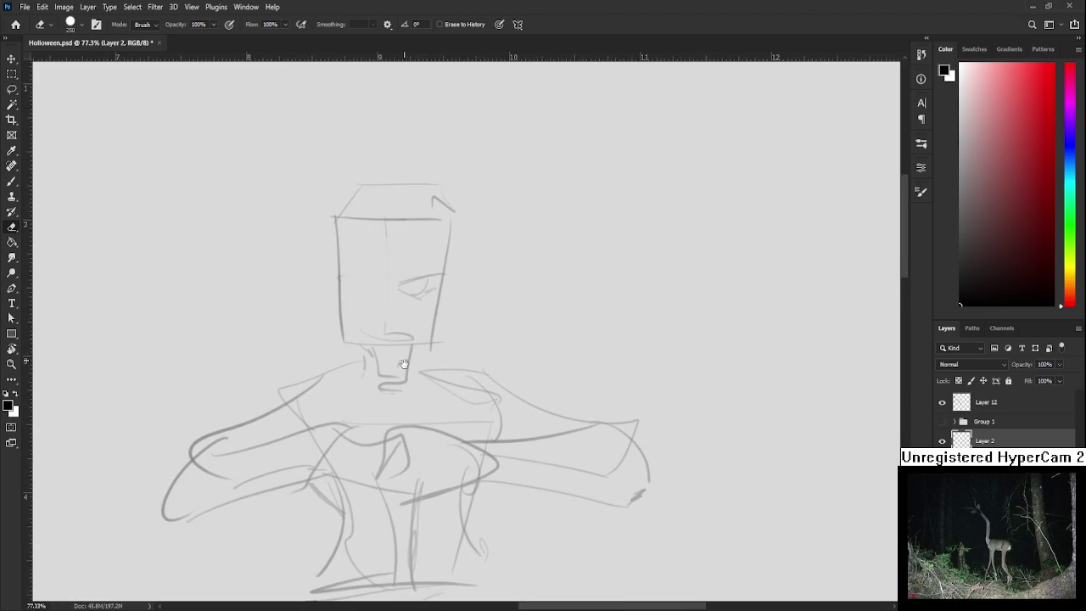
Draw bold upper eyelids and left-eye lines on the face
left_click_drag(404, 360, 416, 419)
key("b")
mouse_move(408, 346)
left_mouse_down()
mouse_move(458, 331)
mouse_move(426, 352)
mouse_move(453, 328)
left_mouse_up()
key("ctrl+z")
key("ctrl+z")
mouse_move(378, 331)
left_mouse_down()
mouse_move(415, 322)
mouse_move(391, 346)
mouse_move(413, 320)
mouse_move(428, 328)
left_mouse_up()
key("ctrl+z")
key("ctrl+z")
key("ctrl+z")
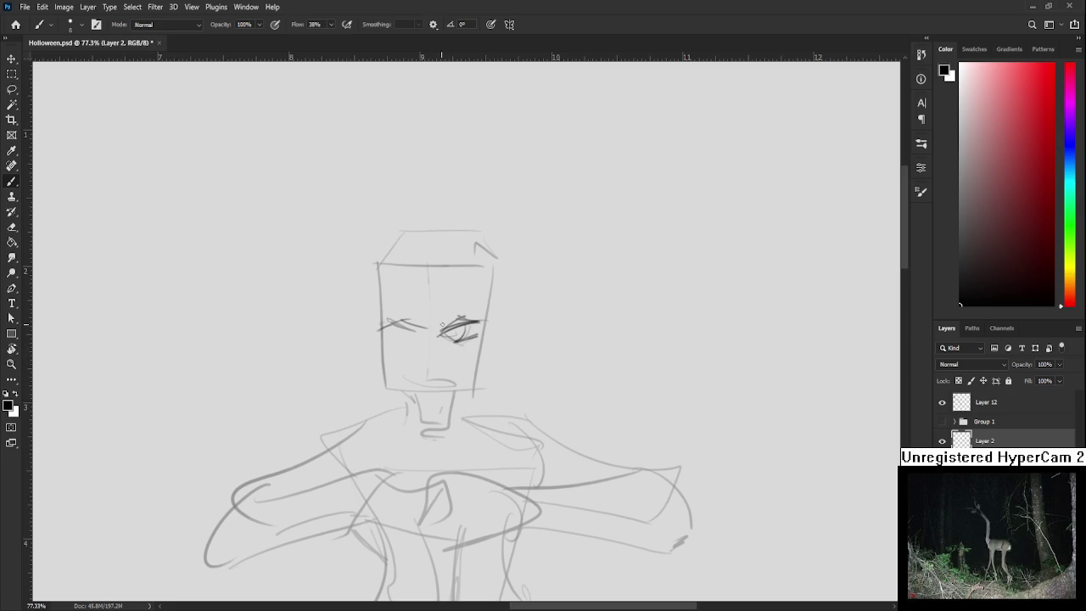
mouse_move(383, 329)
left_mouse_down()
mouse_move(406, 319)
mouse_move(416, 343)
mouse_move(411, 323)
mouse_move(424, 327)
mouse_move(421, 337)
mouse_move(390, 333)
mouse_move(415, 331)
left_mouse_up()
key("ctrl+z")
key("ctrl+z")
key("ctrl+z")
key("ctrl+z")
key("ctrl+z")
scroll(432, 361, "down", 5)
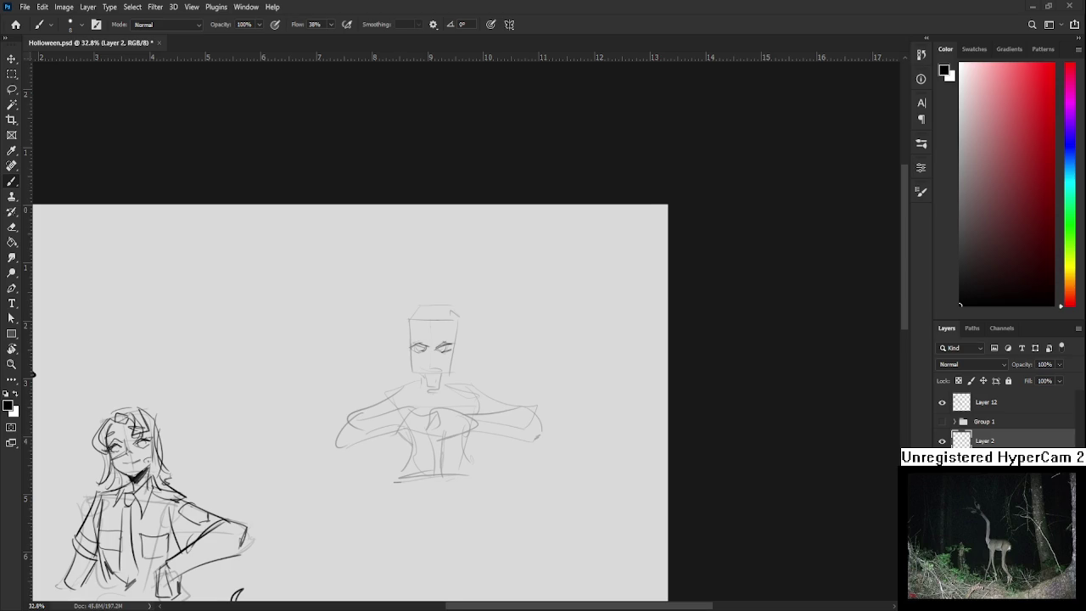
Lasso and adjust the left and right eyes with Free Transform
scroll(454, 363, "up", 1)
scroll(454, 364, "up", 1)
scroll(454, 363, "up", 2)
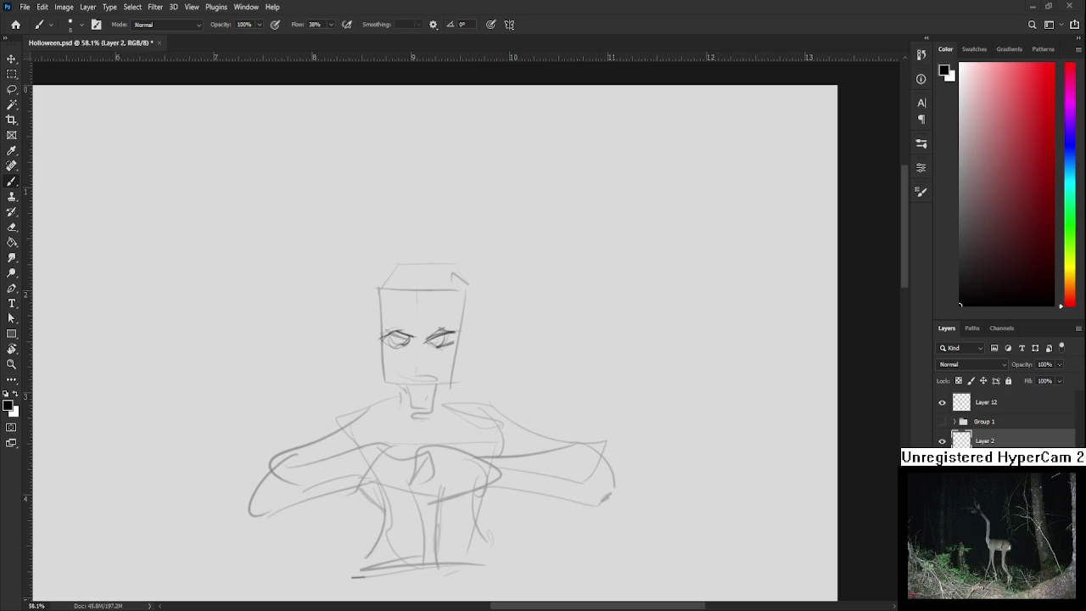
scroll(521, 364, "up", 2)
key("l")
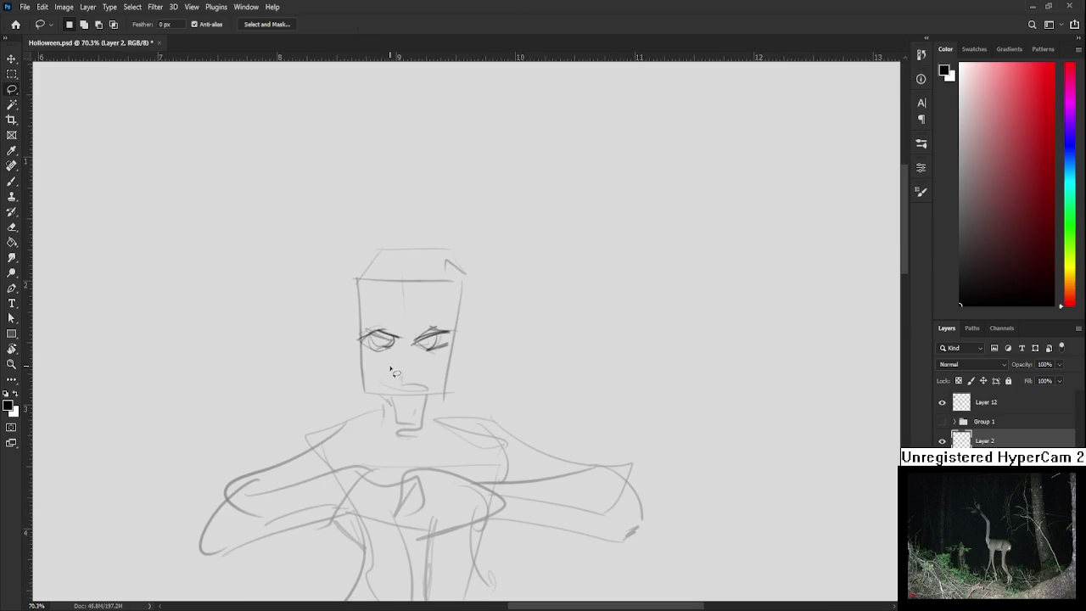
key("ctrl+t")
mouse_move(392, 368)
left_mouse_down()
mouse_move(405, 355)
mouse_move(406, 318)
mouse_move(409, 340)
left_mouse_up()
key("Return")
key("ctrl+t")
key("Return")
Erase the left eye's scribbled inner lines with a size-35 eraser and retry its pupil
key("e")
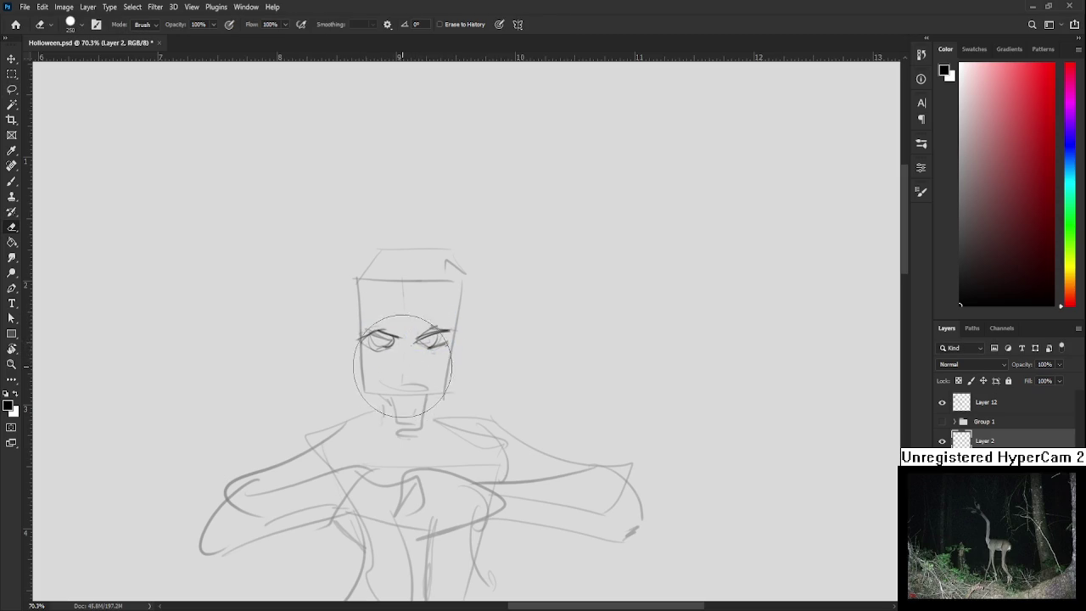
key("bracketleft")
key("bracketleft")
key("bracketleft")
key("bracketleft")
key("bracketleft")
key("bracketleft")
key("bracketleft")
key("bracketleft")
key("bracketleft")
key("bracketleft")
mouse_move(381, 355)
left_mouse_down()
mouse_move(396, 348)
mouse_move(381, 342)
left_mouse_up()
key("b")
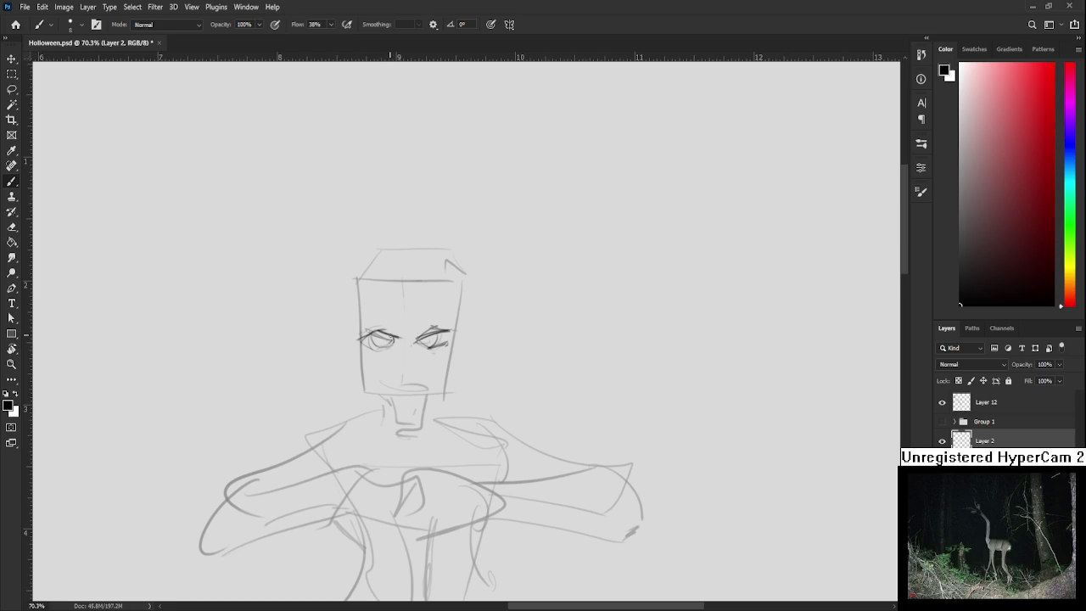
mouse_move(374, 338)
left_mouse_down()
mouse_move(363, 340)
mouse_move(386, 325)
mouse_move(421, 331)
left_mouse_up()
key("ctrl+z")
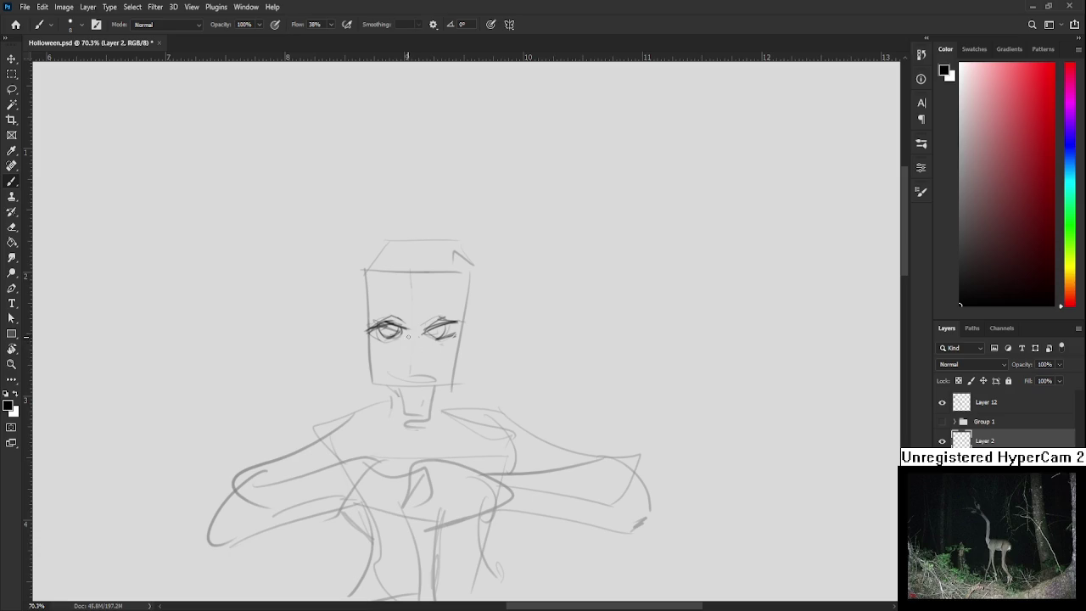
Erase the left eye's circle strokes and redraw it with a faint stroke above
key("e")
left_click_drag(386, 329, 398, 314)
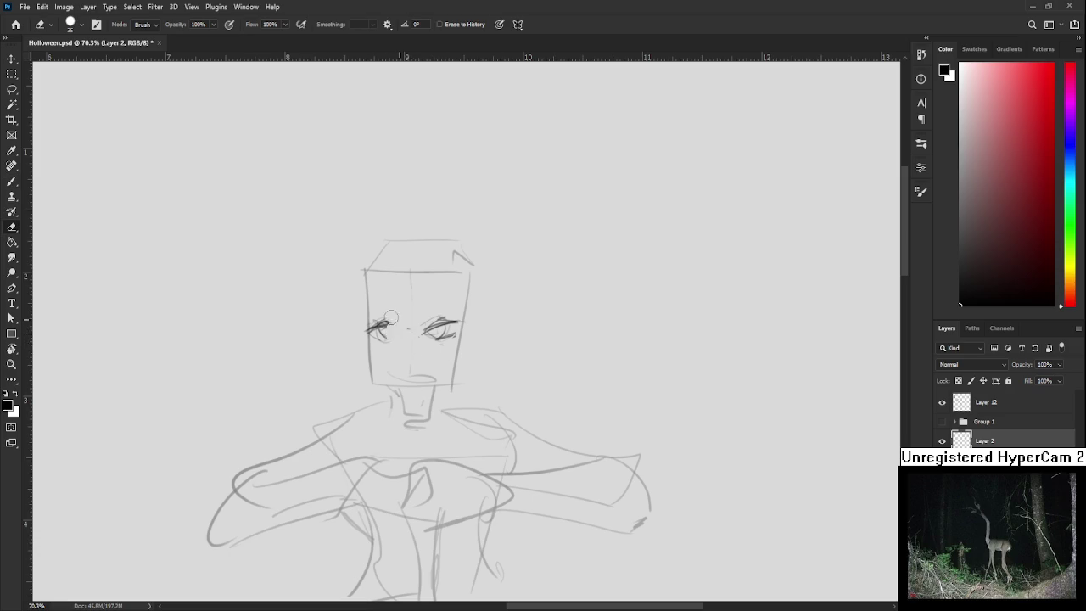
key("b")
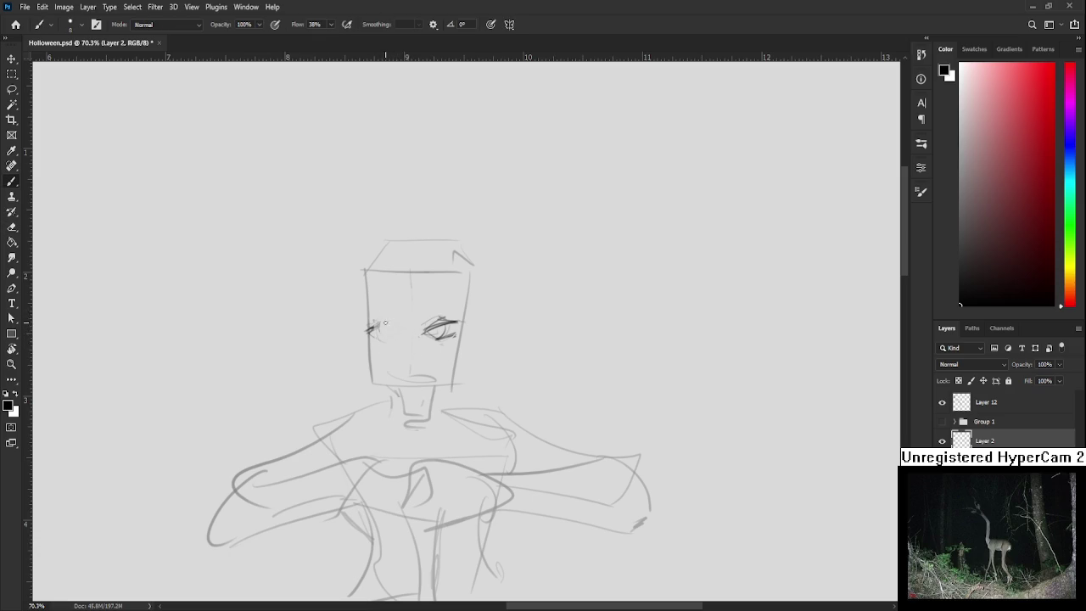
left_click_drag(370, 324, 390, 322)
mouse_move(387, 326)
left_mouse_down()
mouse_move(407, 329)
mouse_move(415, 364)
left_mouse_up()
key("ctrl+z")
Rotate the right eye, deselect it, and start a hair strand over the head
key("l")
key("ctrl+t")
key("Return")
key("ctrl+d")
key("b")
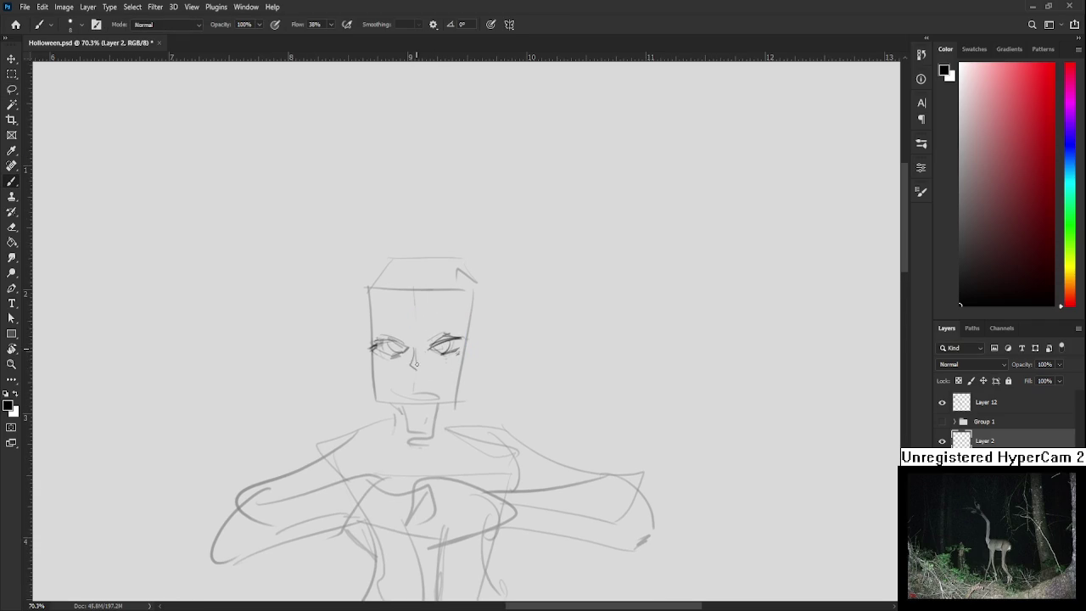
left_click_drag(416, 382, 420, 360)
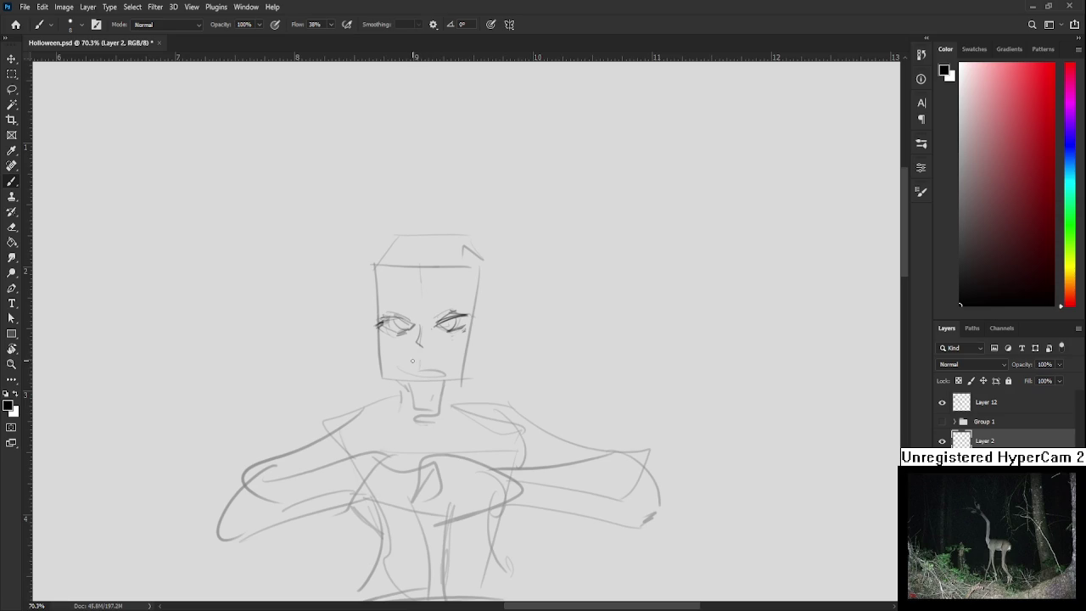
mouse_move(439, 337)
left_mouse_down()
mouse_move(440, 358)
mouse_move(447, 342)
mouse_move(414, 341)
mouse_move(409, 358)
left_mouse_up()
left_click_drag(416, 317, 376, 359)
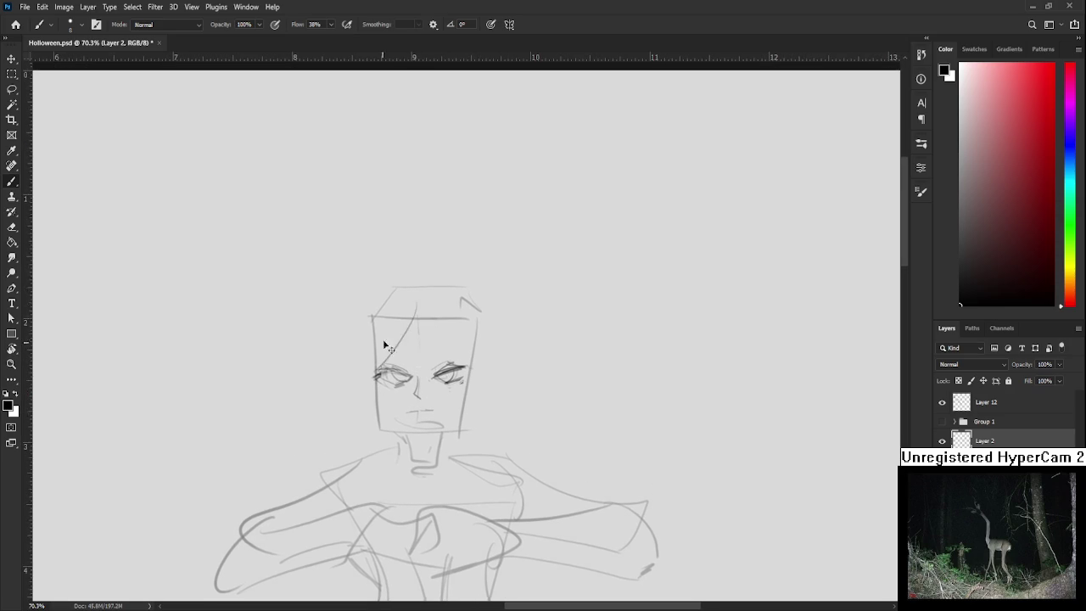
Draw curved hair strands past both eyes and along the top of the head
left_click_drag(412, 305, 374, 400)
mouse_move(432, 307)
left_mouse_down()
mouse_move(471, 428)
mouse_move(471, 385)
mouse_move(425, 388)
left_mouse_up()
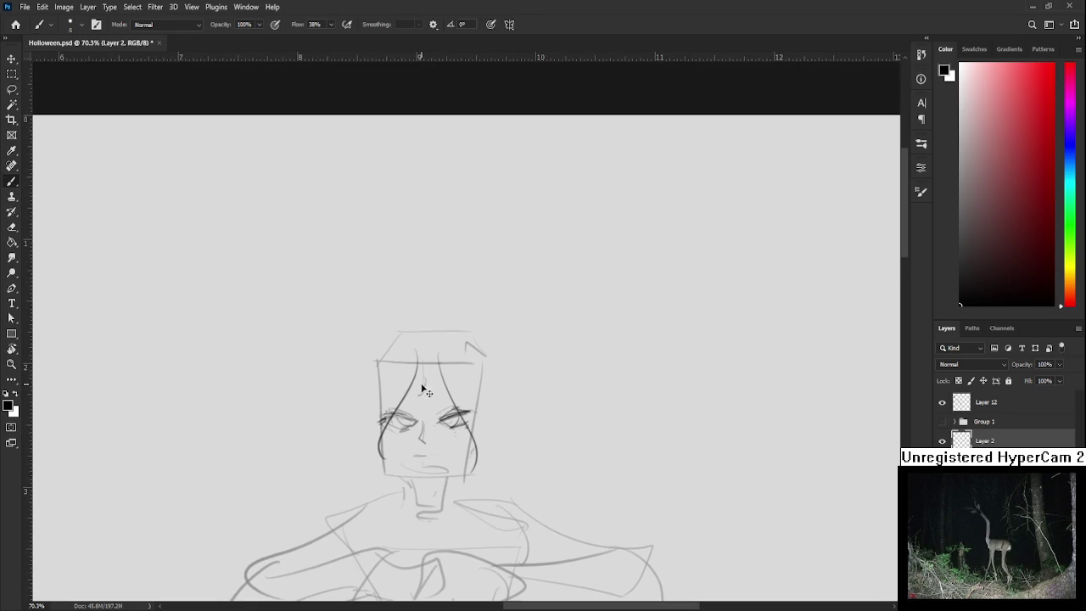
scroll(424, 378, "up", 1)
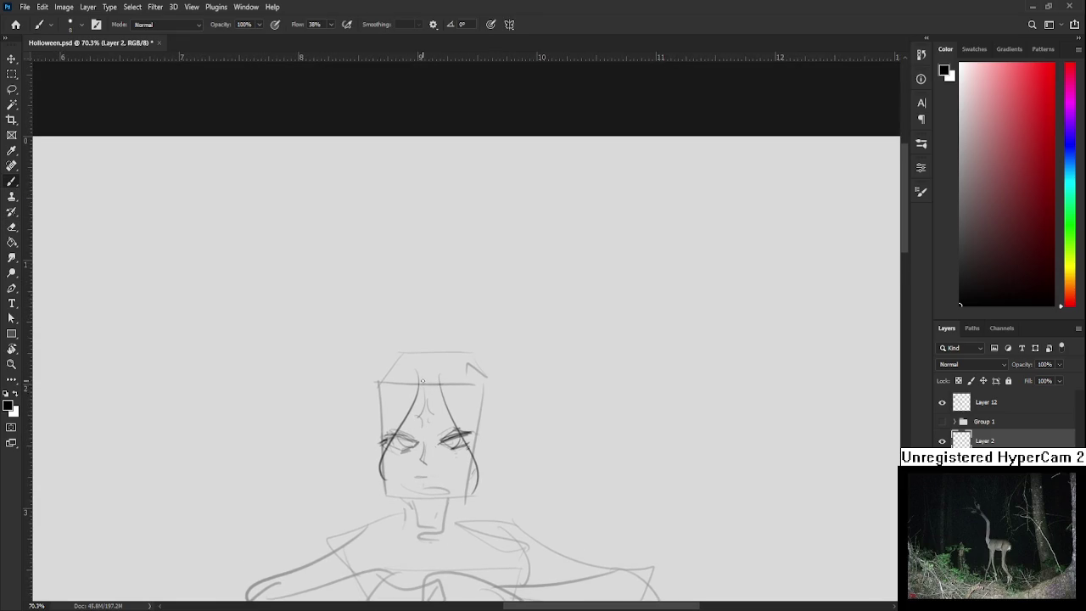
left_click_drag(428, 336, 427, 382)
key("ctrl+z")
left_click_drag(434, 337, 379, 389)
key("ctrl+z")
left_click_drag(434, 335, 485, 375)
Draw hair down the left side of the head
mouse_move(401, 375)
left_mouse_down()
mouse_move(409, 343)
mouse_move(389, 454)
left_mouse_up()
key("ctrl+z")
mouse_move(392, 351)
left_mouse_down()
mouse_move(395, 463)
mouse_move(363, 477)
left_mouse_up()
key("ctrl+z")
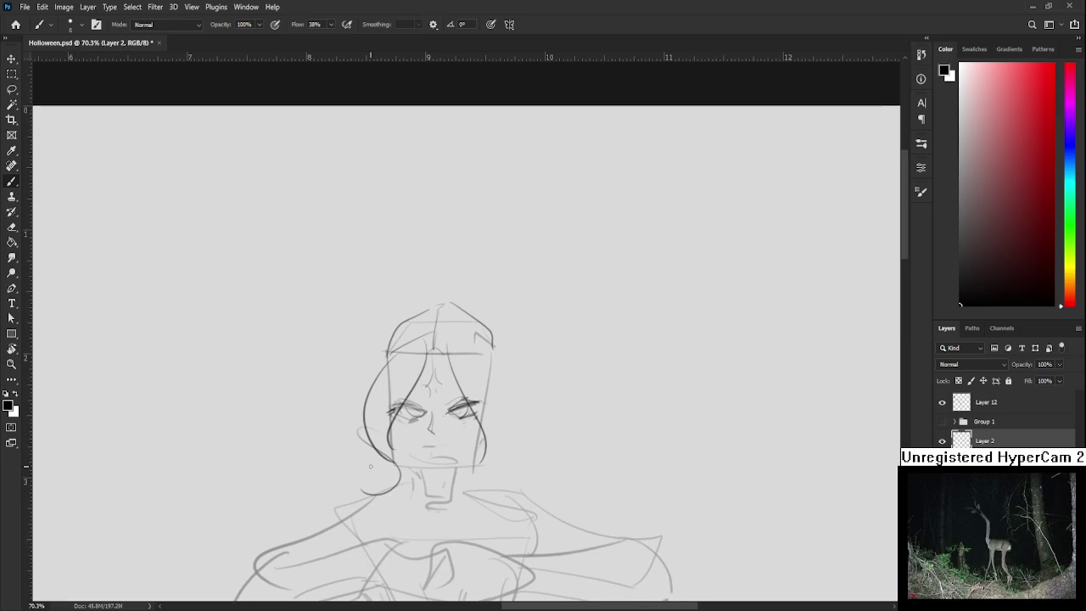
Add hair down the right side and retry a strand on the left
left_click_drag(490, 407, 482, 404)
left_click_drag(475, 336, 507, 453)
key("ctrl+z")
left_click_drag(484, 406, 462, 480)
left_click_drag(508, 420, 504, 393)
mouse_move(475, 297)
left_mouse_down()
mouse_move(498, 372)
mouse_move(483, 338)
mouse_move(492, 352)
left_mouse_up()
key("ctrl+z")
left_click_drag(399, 297, 378, 331)
left_click_drag(437, 409, 442, 370)
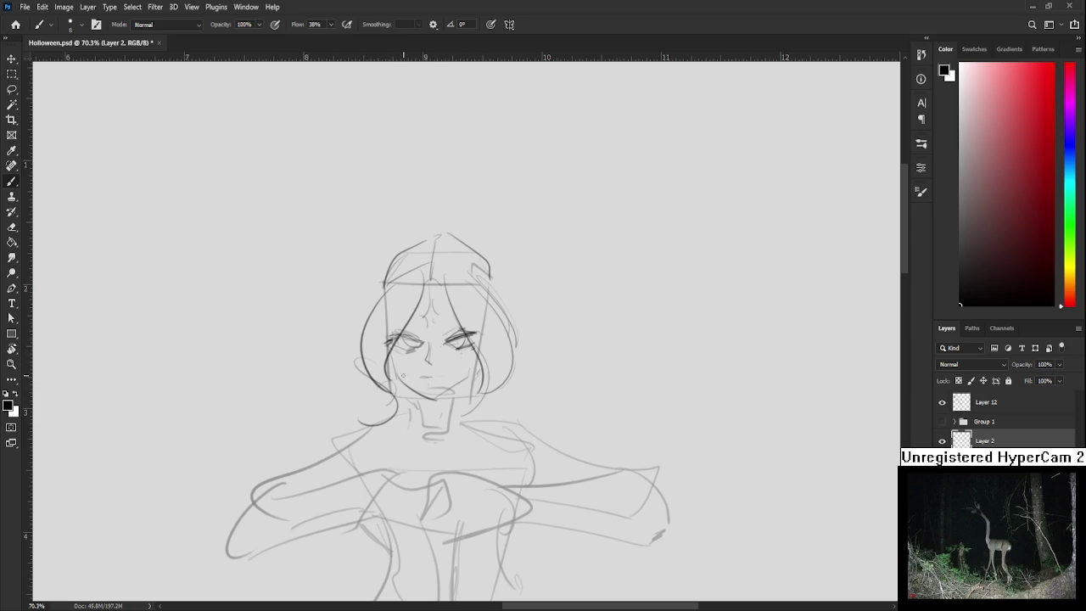
Draw the jawline on the face's right side curving toward the chin
left_click_drag(433, 398, 479, 356)
mouse_move(471, 364)
left_mouse_down()
mouse_move(444, 392)
mouse_move(464, 392)
left_mouse_up()
key("ctrl+z")
key("e")
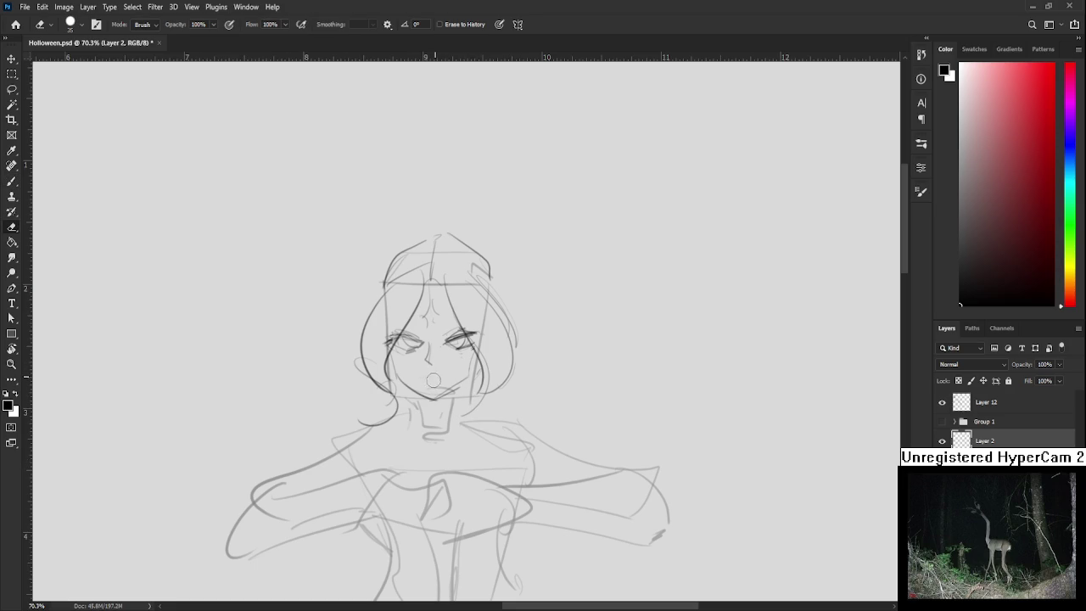
Draw a short mouth under the nose
key("b")
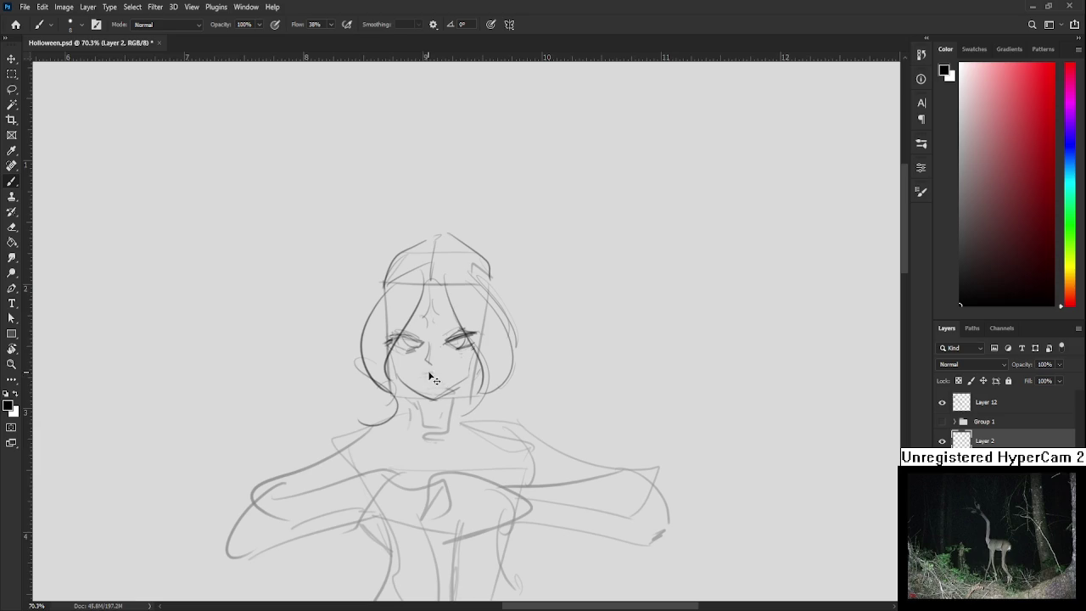
key("ctrl+z")
key("ctrl+z")
left_click_drag(420, 377, 426, 377)
Lasso the right eye and rotate it with Free Transform
key("l")
left_click_drag(450, 356, 480, 367)
key("ctrl+t")
key("Return")
key("ctrl+d")
Sketch brow strokes above the eyes and a line on the right side of the neck
key("b")
left_click_drag(398, 323, 474, 325)
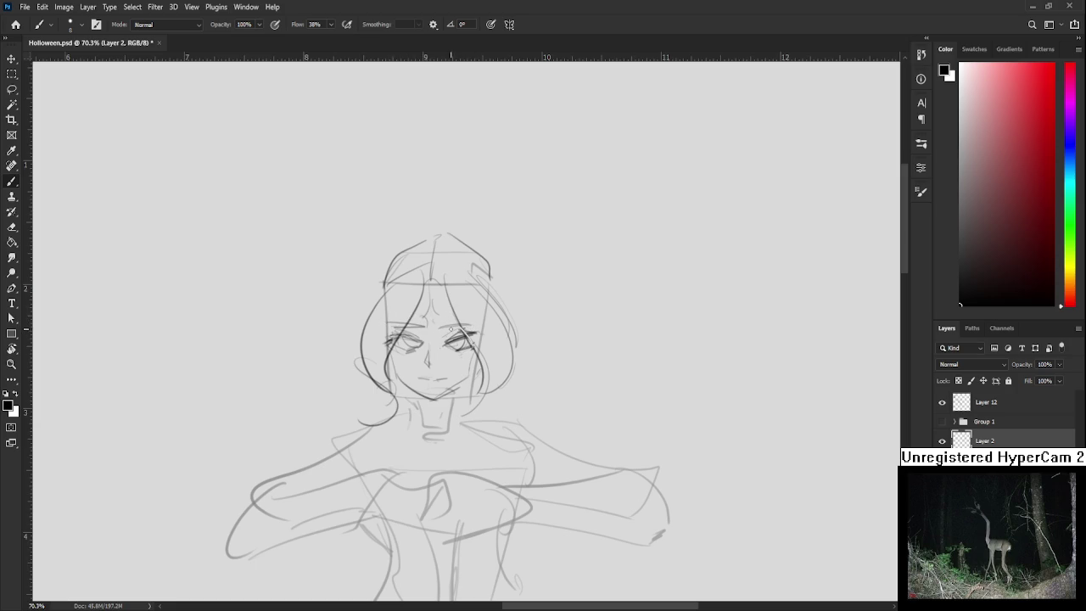
mouse_move(439, 369)
left_mouse_down()
mouse_move(422, 392)
mouse_move(444, 387)
left_mouse_up()
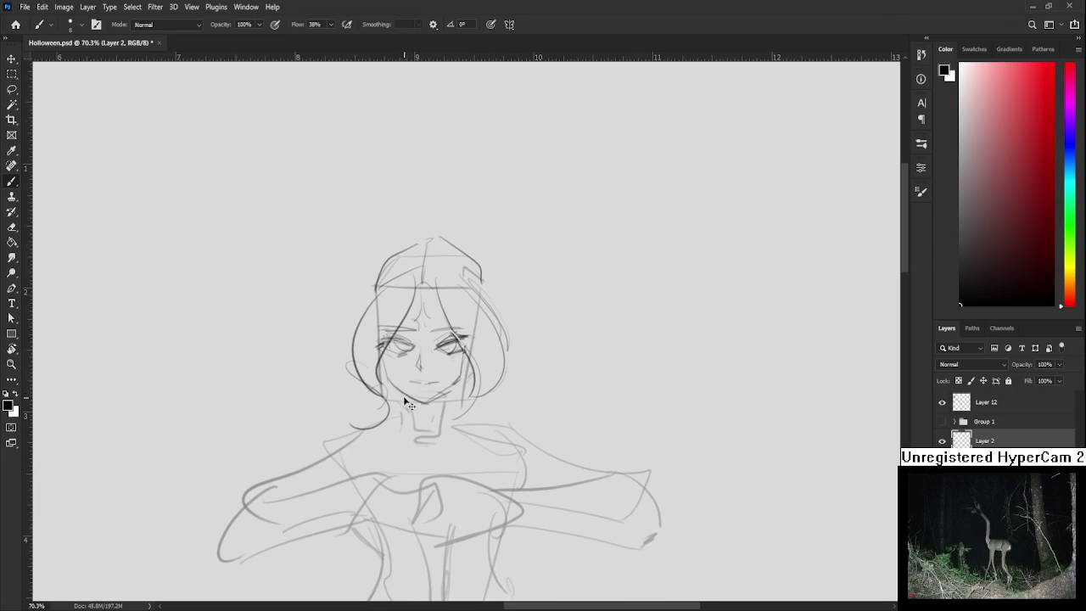
left_click_drag(448, 392, 442, 416)
scroll(494, 364, "down", 3)
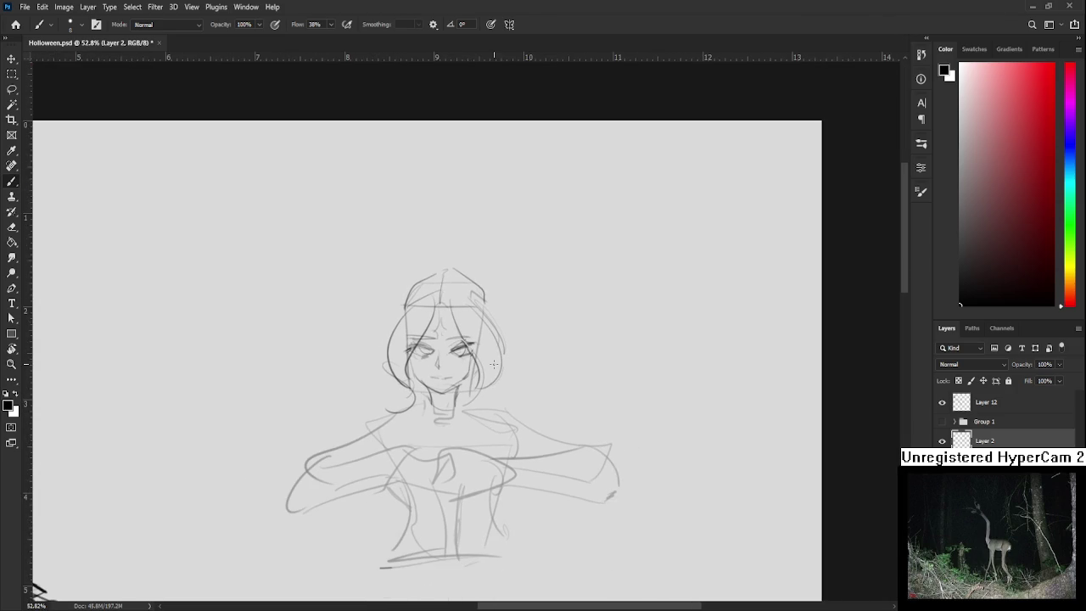
Redraw the left and right hair lines and add a curled lock at the lower left
left_click_drag(416, 287, 379, 351)
key("ctrl+z")
left_click_drag(407, 292, 382, 337)
left_click_drag(471, 303, 482, 358)
key("ctrl+z")
mouse_move(402, 384)
left_mouse_down()
mouse_move(379, 405)
mouse_move(396, 390)
mouse_move(392, 421)
mouse_move(516, 418)
left_mouse_up()
Scale the head down to 85.72% and add collar strokes below the chin
key("l")
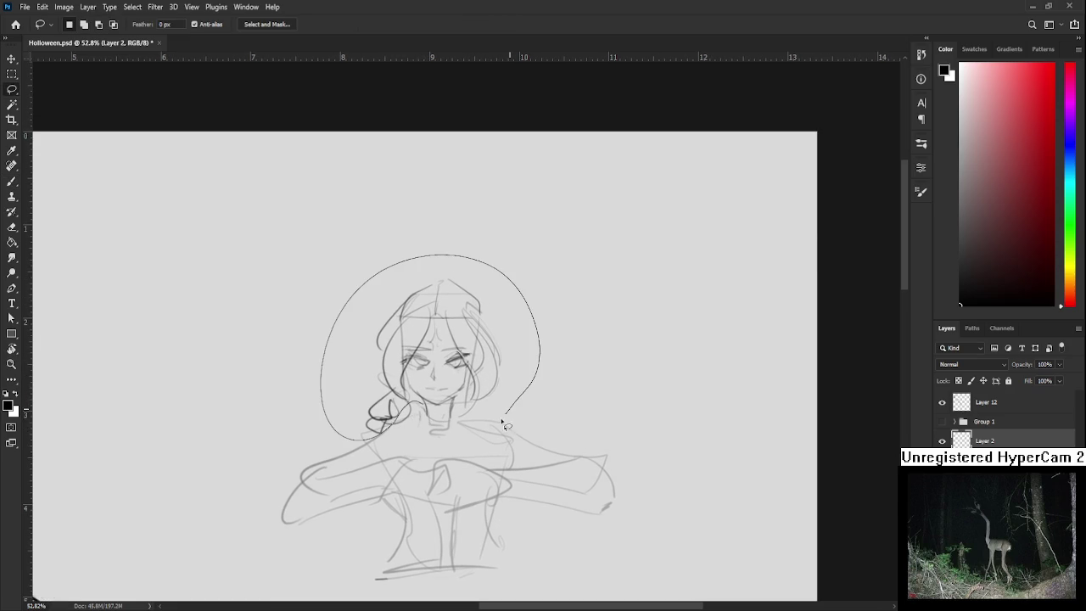
key("ctrl+t")
left_click_drag(321, 254, 339, 281)
key("Return")
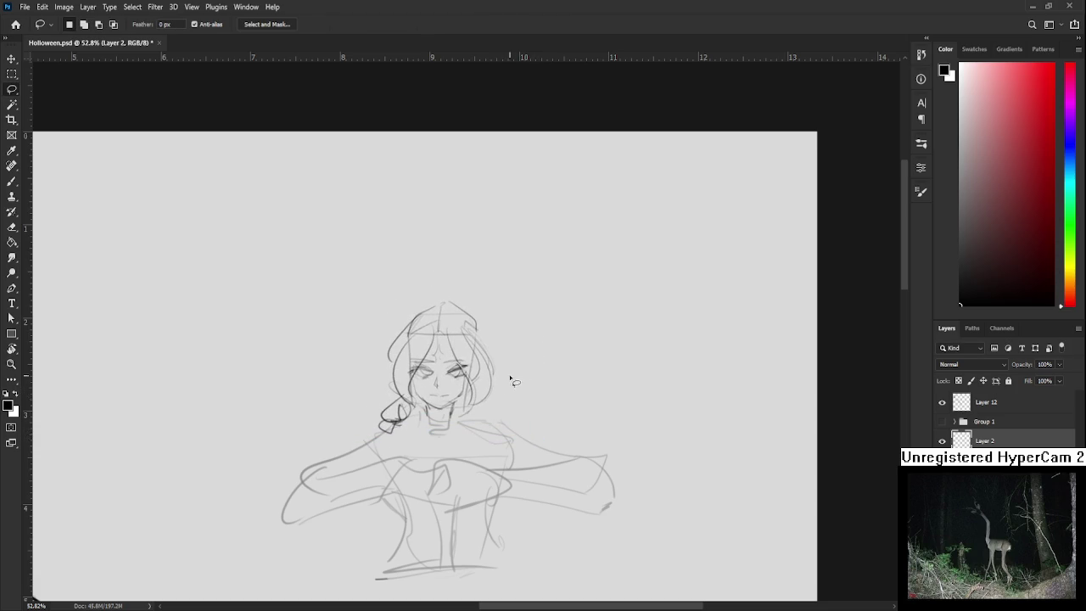
key("ctrl+d")
key("b")
mouse_move(436, 379)
left_mouse_down()
mouse_move(428, 398)
mouse_move(449, 401)
mouse_move(434, 414)
mouse_move(452, 431)
mouse_move(435, 415)
mouse_move(483, 442)
left_mouse_up()
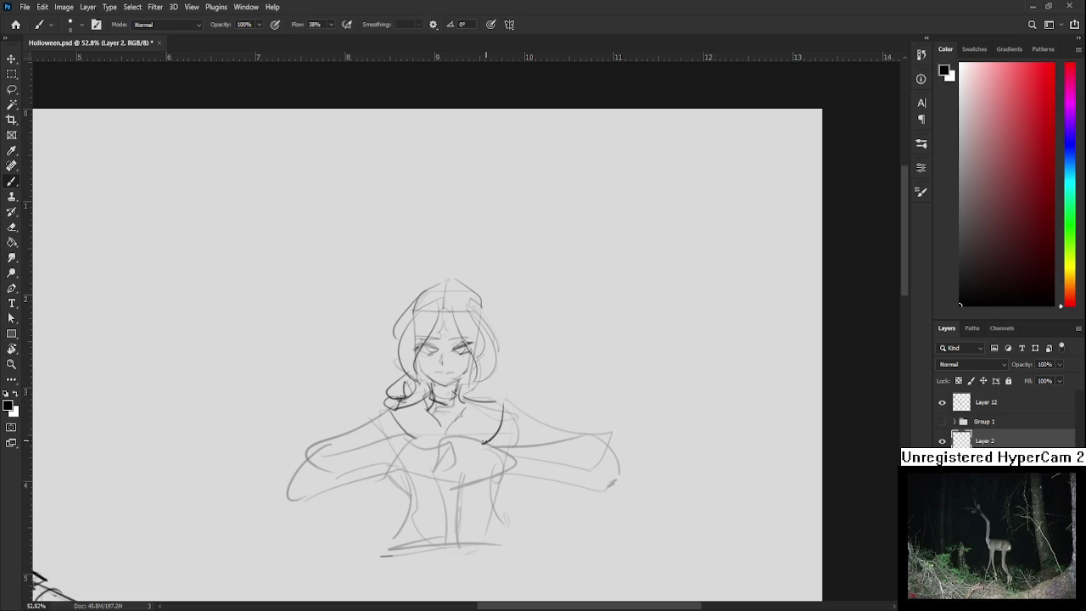
Add a short stroke near the hands and outline the left elbow, undoing stray bow strokes
mouse_move(405, 440)
left_mouse_down()
mouse_move(409, 420)
mouse_move(439, 415)
mouse_move(425, 458)
mouse_move(397, 454)
mouse_move(420, 456)
mouse_move(438, 419)
mouse_move(429, 448)
mouse_move(454, 426)
mouse_move(480, 431)
mouse_move(441, 428)
mouse_move(436, 456)
left_mouse_up()
key("ctrl+z")
key("ctrl+z")
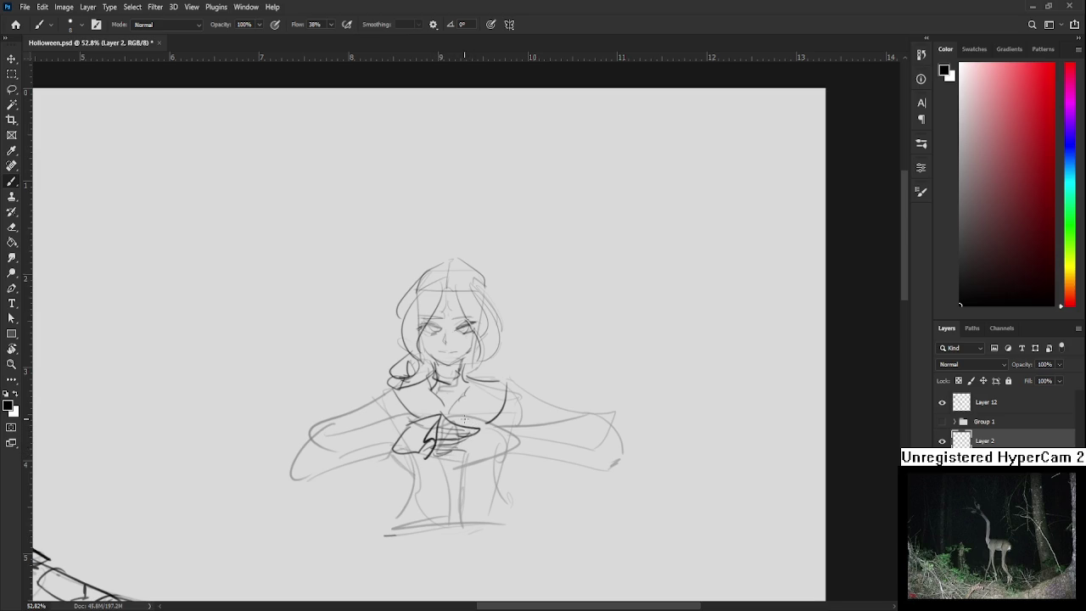
mouse_move(449, 413)
left_mouse_down()
mouse_move(482, 427)
mouse_move(481, 441)
mouse_move(461, 447)
left_mouse_up()
key("ctrl+z")
left_click_drag(488, 439, 505, 418)
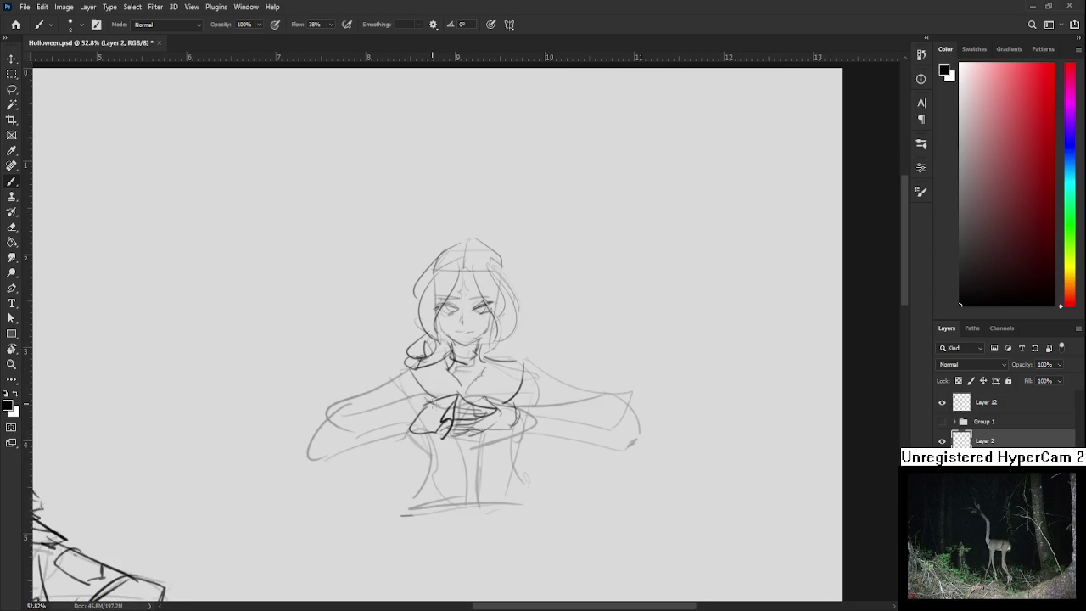
mouse_move(416, 428)
left_mouse_down()
mouse_move(433, 423)
mouse_move(426, 413)
left_mouse_up()
mouse_move(428, 397)
left_mouse_down()
mouse_move(355, 405)
mouse_move(370, 441)
mouse_move(424, 429)
left_mouse_up()
Draw the right wrist and lower-arm lines and the curve along the left elbow
mouse_move(504, 406)
left_mouse_down()
mouse_move(459, 418)
mouse_move(540, 404)
mouse_move(569, 447)
left_mouse_up()
left_click_drag(475, 441, 562, 450)
left_click_drag(568, 399, 576, 443)
left_click_drag(306, 412, 287, 460)
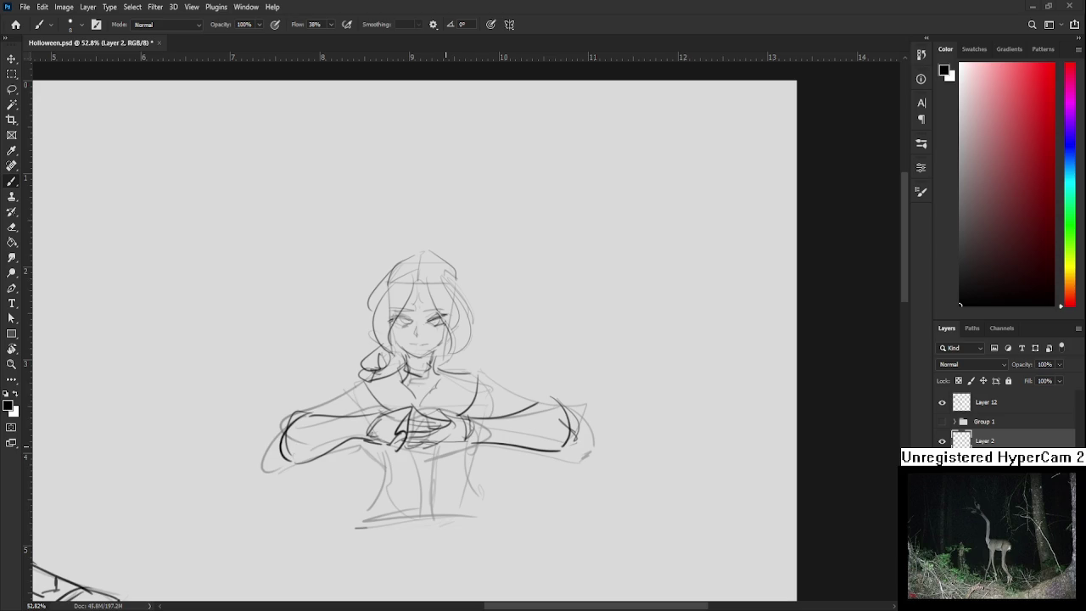
scroll(424, 373, "down", 2)
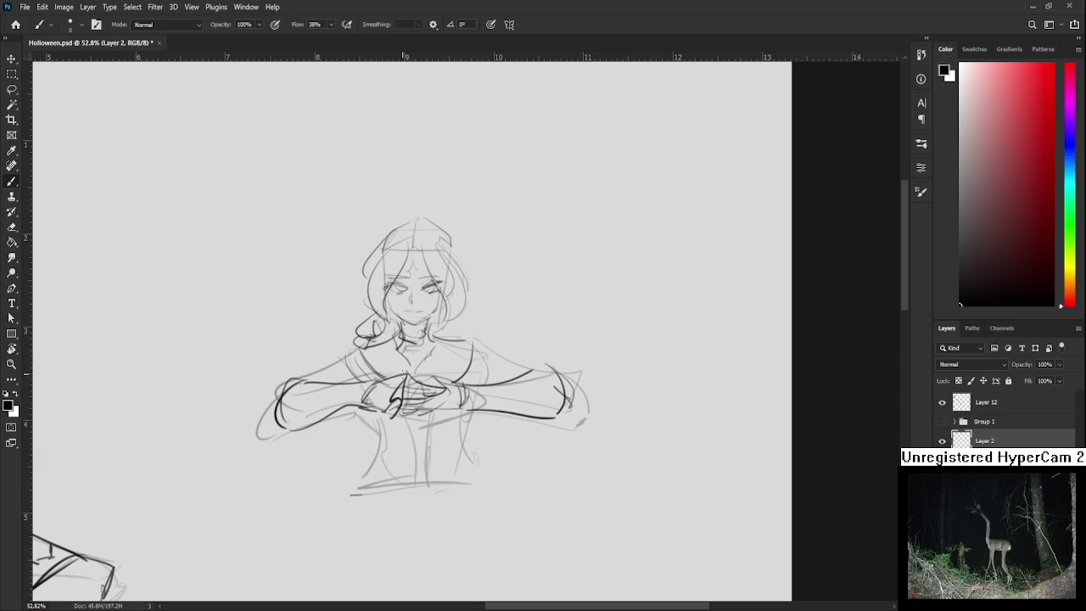
Add vertical strokes at the right shoulder, undoing trial lines at the left shoulder and below the arms
left_click_drag(496, 353, 487, 387)
key("ctrl+z")
left_click_drag(493, 349, 490, 383)
mouse_move(350, 357)
left_mouse_down()
mouse_move(342, 385)
mouse_move(367, 364)
mouse_move(353, 372)
mouse_move(337, 429)
mouse_move(386, 435)
left_mouse_up()
key("ctrl+z")
key("ctrl+z")
key("ctrl+z")
key("ctrl+z")
mouse_move(340, 383)
left_mouse_down()
mouse_move(344, 430)
mouse_move(416, 429)
left_mouse_up()
key("ctrl+z")
mouse_move(346, 441)
left_mouse_down()
mouse_move(401, 417)
mouse_move(431, 430)
left_mouse_up()
key("ctrl+z")
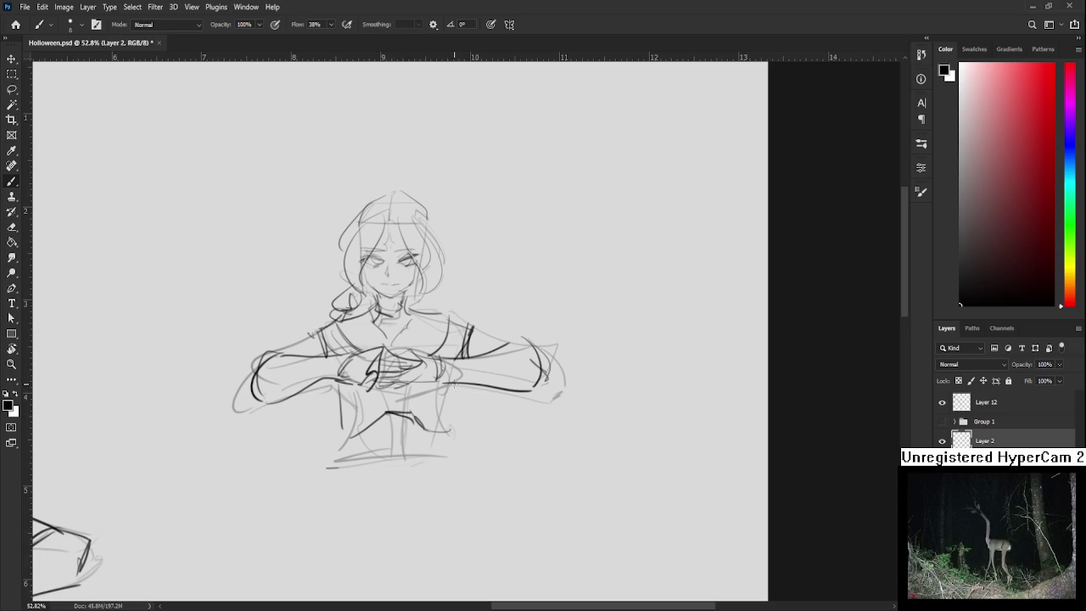
Erase part of the vertical torso line, then draw the lower-torso and hip curves
key("e")
left_click_drag(339, 392, 358, 431)
key("b")
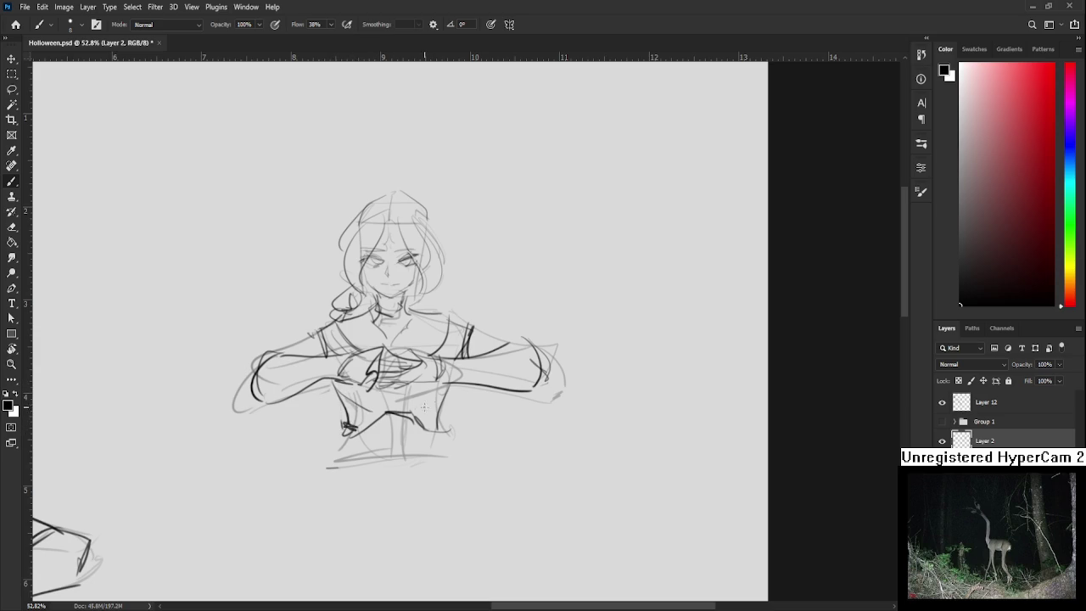
mouse_move(409, 413)
left_mouse_down()
mouse_move(436, 390)
mouse_move(419, 378)
left_mouse_up()
mouse_move(346, 428)
left_mouse_down()
mouse_move(334, 462)
mouse_move(373, 487)
mouse_move(414, 490)
left_mouse_up()
left_click_drag(443, 438, 433, 476)
Darken the strokes on the torso's right side, right shoulder and left side
left_click_drag(447, 428, 452, 464)
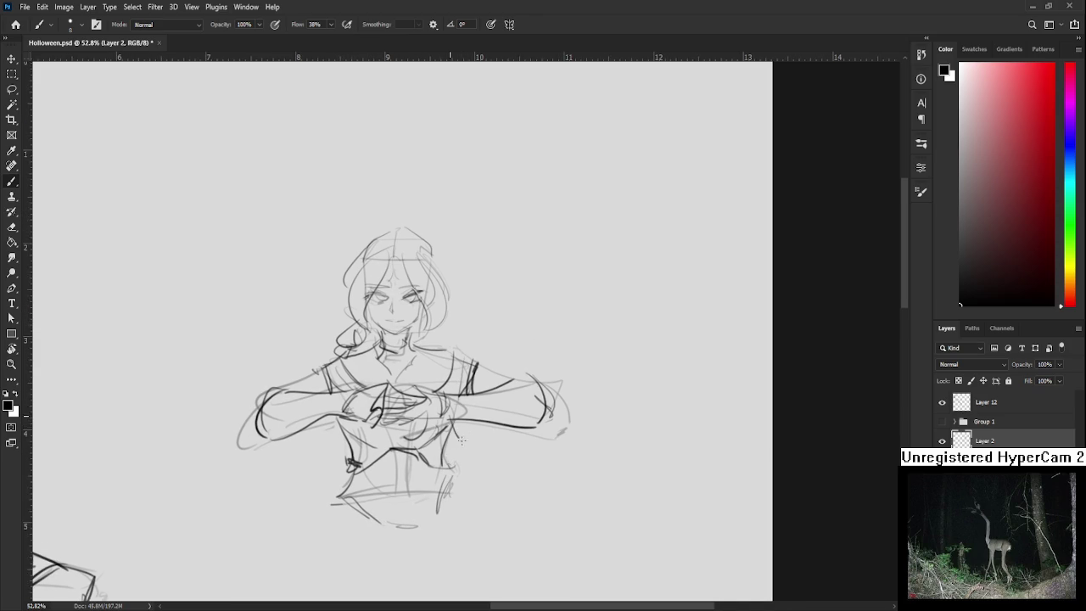
mouse_move(458, 429)
left_mouse_down()
mouse_move(465, 450)
mouse_move(465, 431)
left_mouse_up()
mouse_move(468, 371)
left_mouse_down()
mouse_move(479, 361)
mouse_move(487, 369)
left_mouse_up()
mouse_move(353, 423)
left_mouse_down()
mouse_move(332, 460)
mouse_move(327, 443)
left_mouse_up()
mouse_move(329, 379)
left_mouse_down()
mouse_move(309, 399)
mouse_move(326, 395)
mouse_move(322, 363)
mouse_move(311, 370)
left_mouse_up()
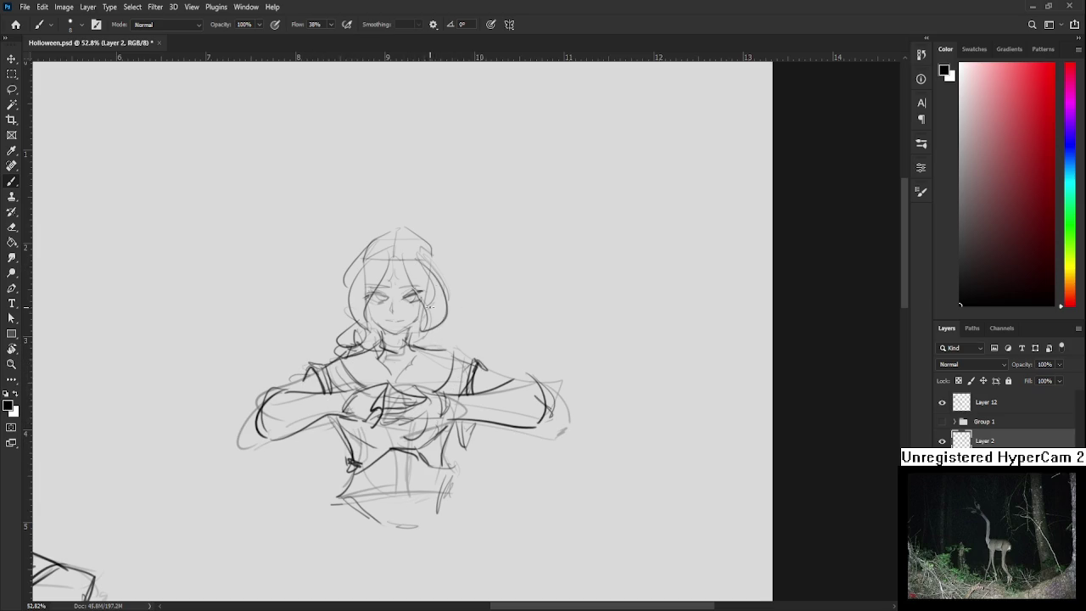
left_click_drag(440, 332, 438, 267)
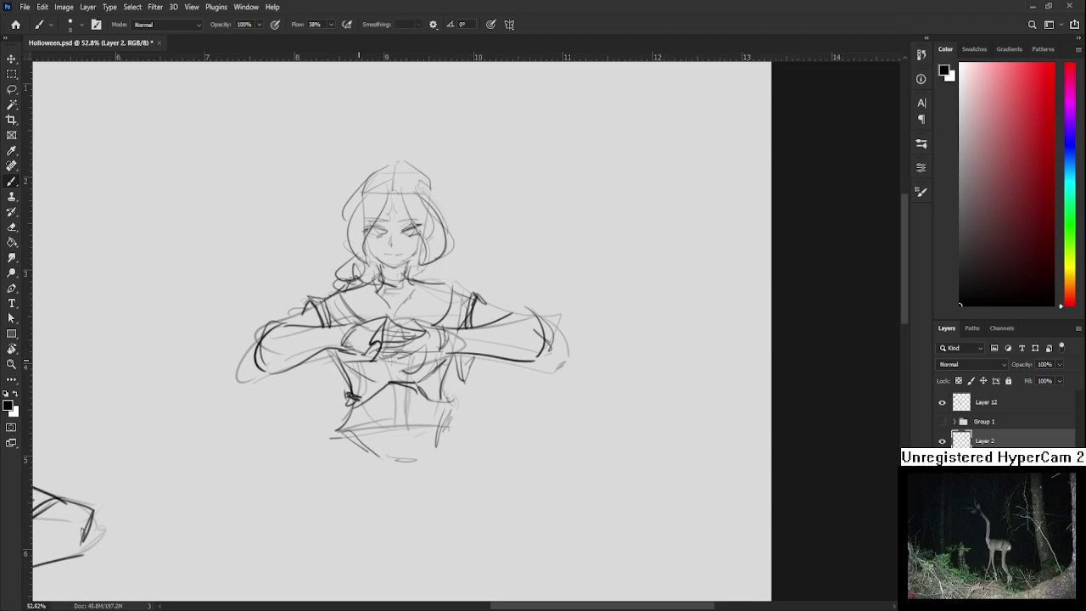
Draw the vertical chest line down to the waist after several redraws
left_click_drag(390, 351, 396, 438)
key("ctrl+z")
left_click_drag(388, 353, 395, 436)
key("ctrl+z")
left_click_drag(391, 353, 395, 430)
key("ctrl+z")
left_click_drag(392, 353, 406, 435)
mouse_move(393, 362)
left_mouse_down()
mouse_move(407, 427)
mouse_move(448, 422)
left_mouse_up()
Sketch the waist lines and two vertical leg lines below the chest
mouse_move(355, 437)
left_mouse_down()
mouse_move(452, 415)
mouse_move(363, 419)
mouse_move(383, 458)
mouse_move(380, 481)
left_mouse_up()
key("ctrl+z")
key("ctrl+z")
left_click_drag(367, 426, 379, 477)
left_click_drag(434, 422, 437, 471)
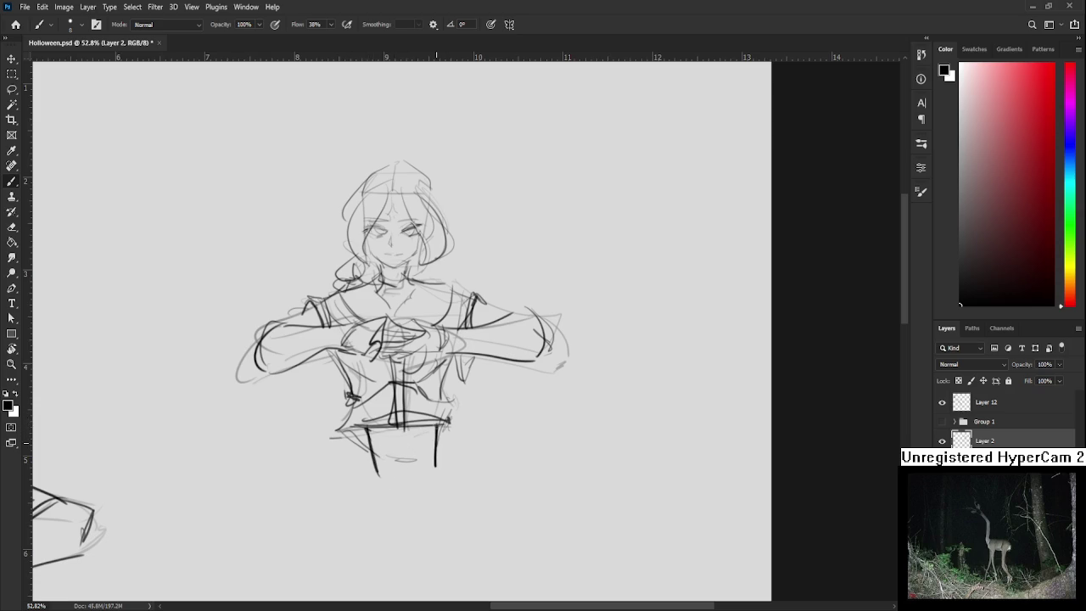
left_click_drag(370, 431, 368, 480)
Lasso the clasped-hands figure and transform it up-left near the page's top edge
scroll(429, 466, "up", 3)
scroll(517, 449, "down", 3)
scroll(516, 450, "down", 2)
left_click_drag(517, 441, 476, 360)
key("l")
left_click_drag(335, 426, 599, 518)
key("ctrl+t")
mouse_move(558, 467)
left_mouse_down()
mouse_move(454, 414)
mouse_move(467, 410)
left_mouse_up()
key("Return")
key("ctrl+0")
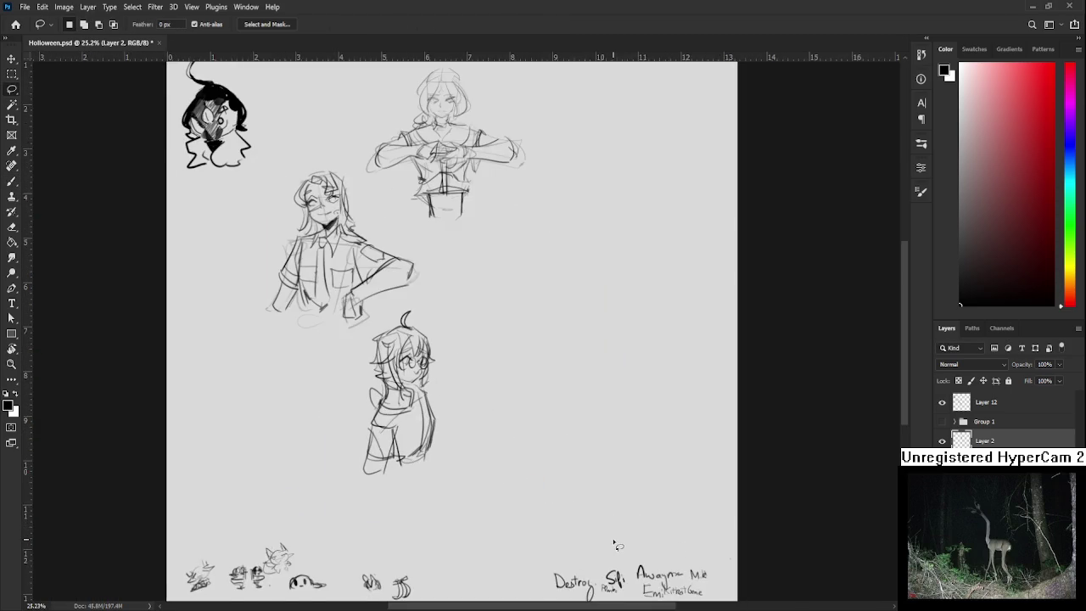
Rub out one name from the bottom-right handwritten list with the Eraser
scroll(624, 548, "up", 5)
key("e")
left_click_drag(607, 491, 686, 510)
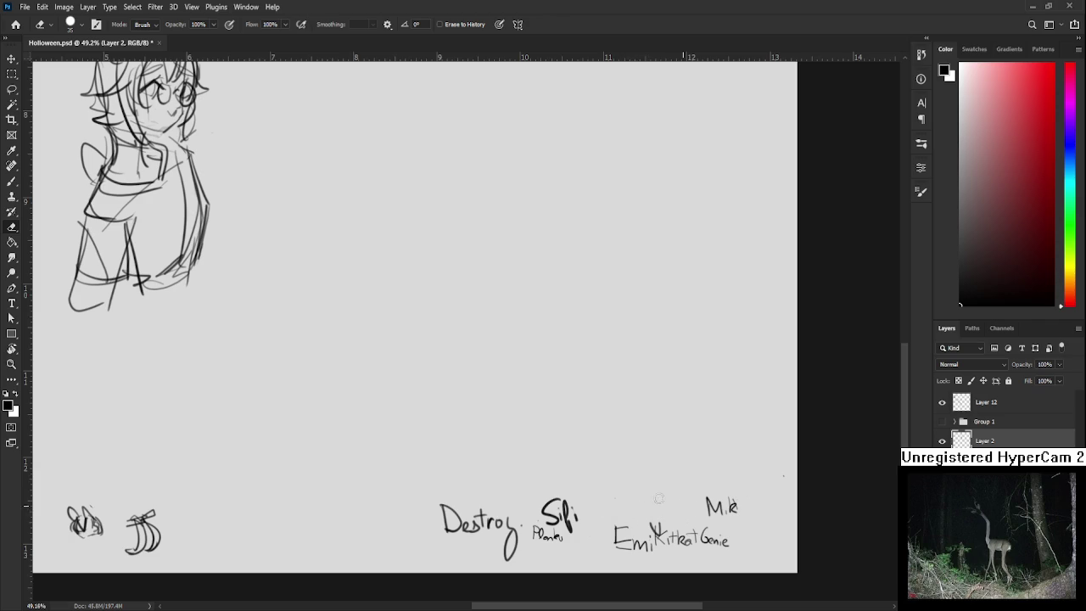
scroll(657, 492, "down", 2)
scroll(545, 461, "up", 3)
scroll(339, 365, "up", 1)
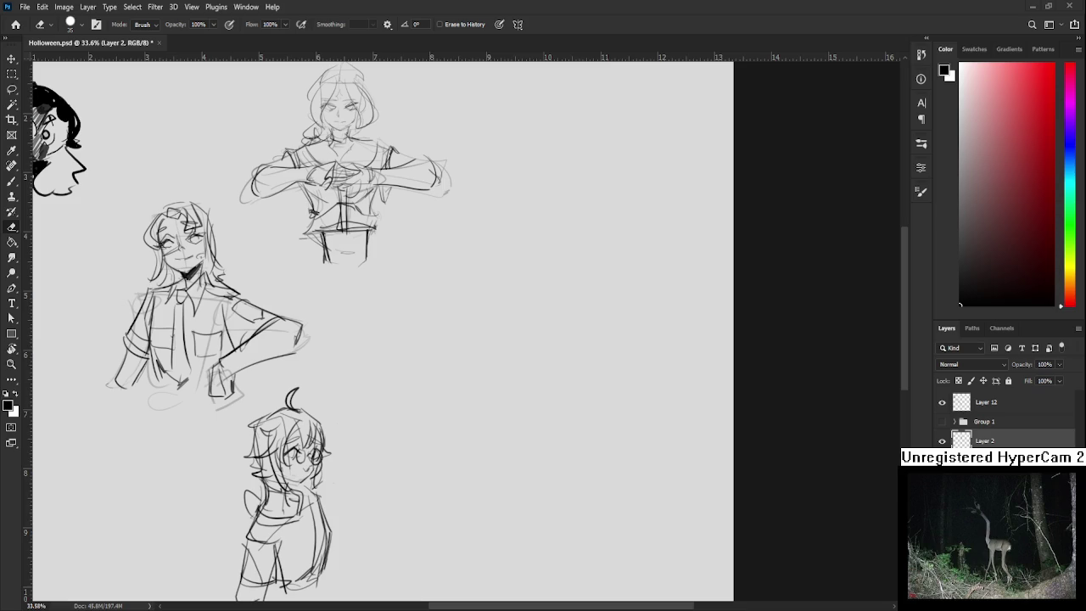
scroll(538, 475, "down", 3)
scroll(538, 475, "down", 2)
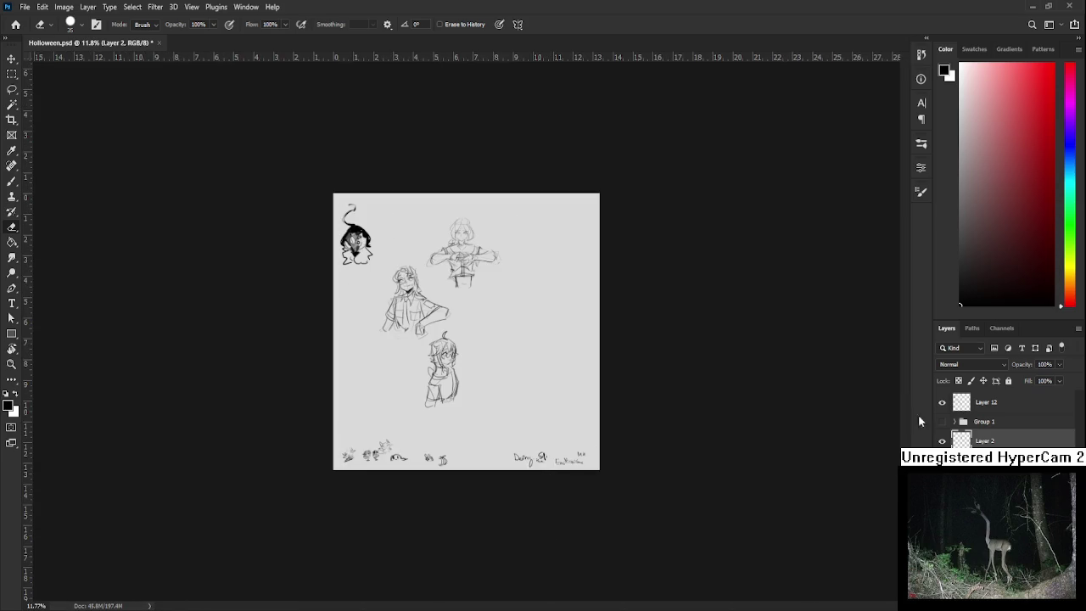
left_click(942, 422)
left_click(942, 441)
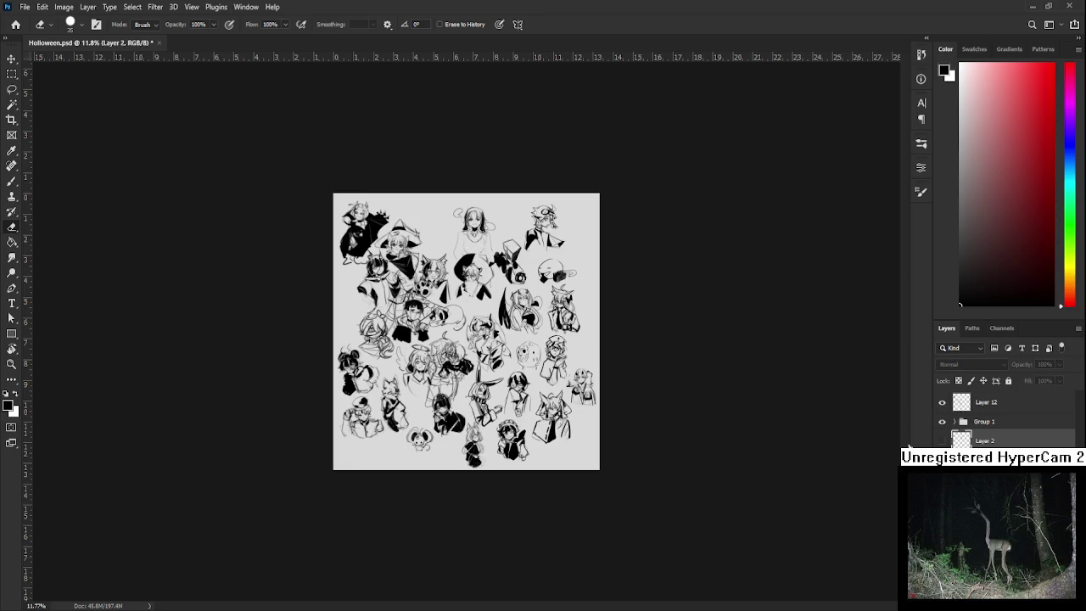
left_click(942, 402)
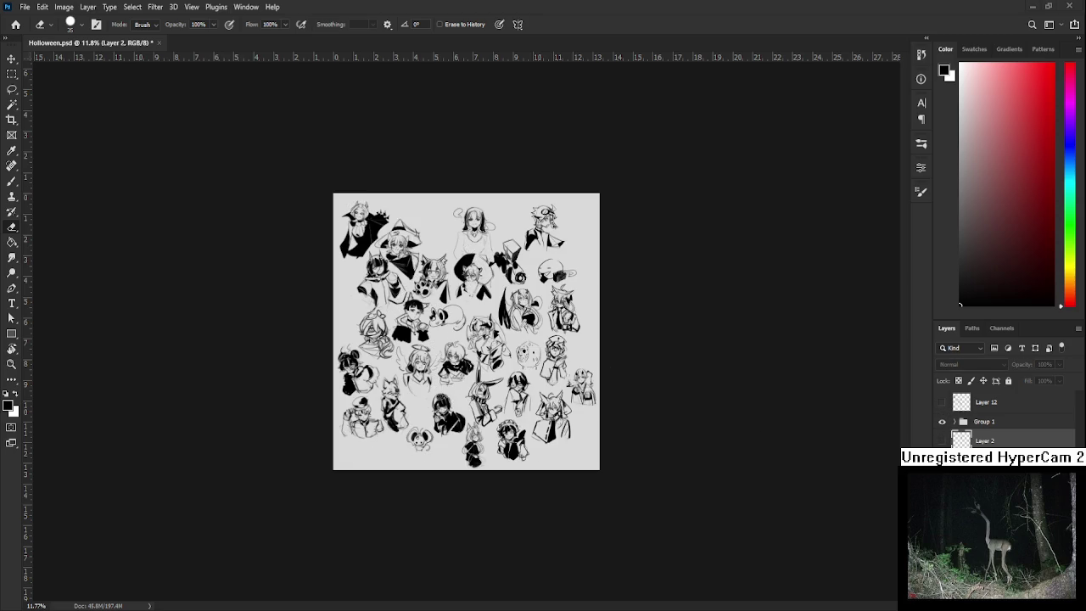
scroll(521, 373, "up", 3)
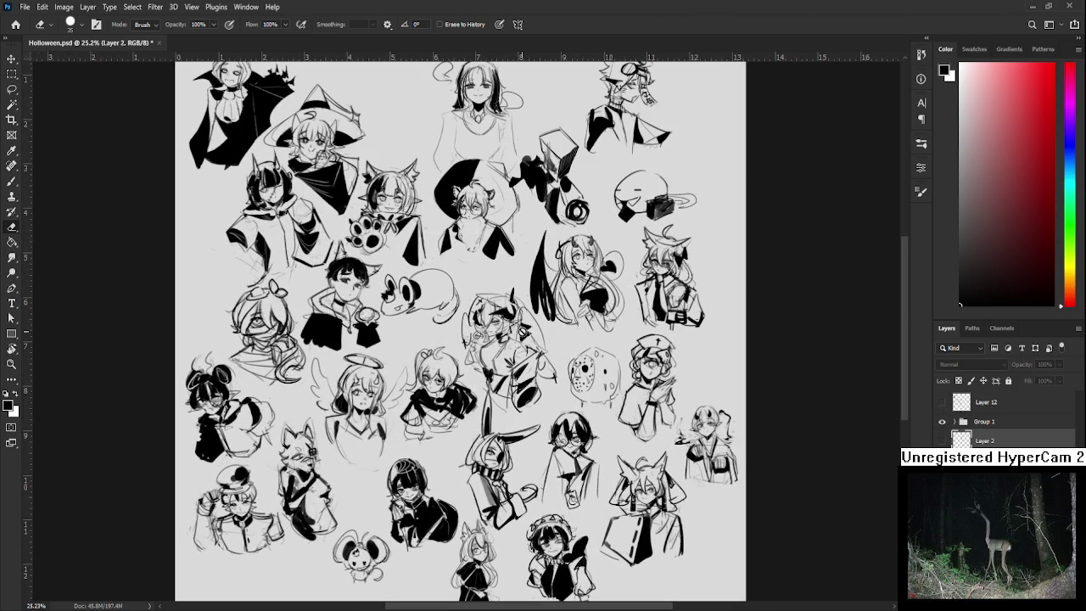
scroll(521, 337, "down", 1)
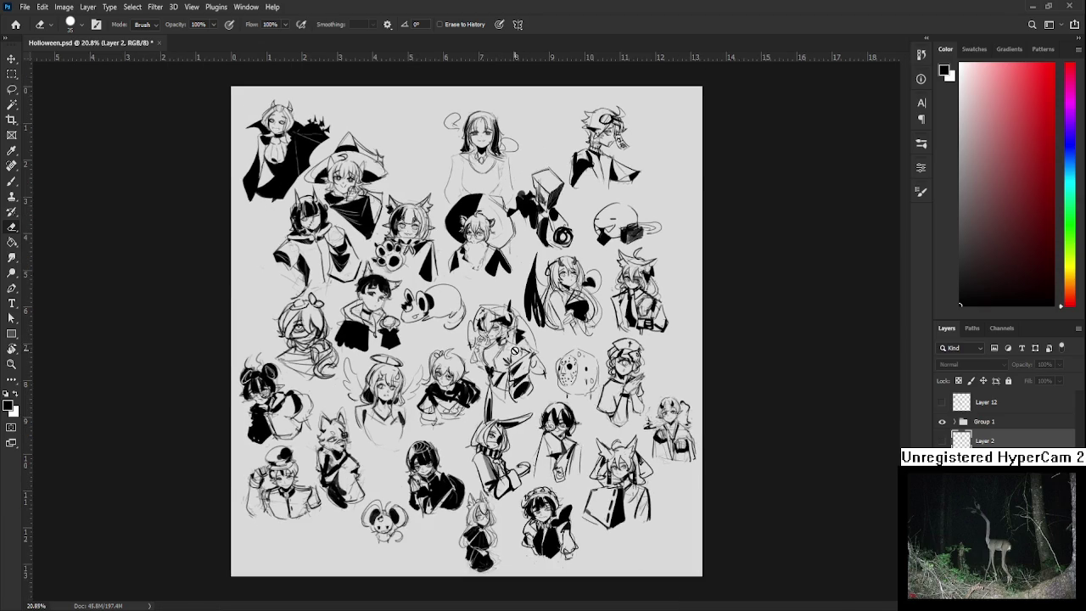
scroll(514, 351, "down", 1)
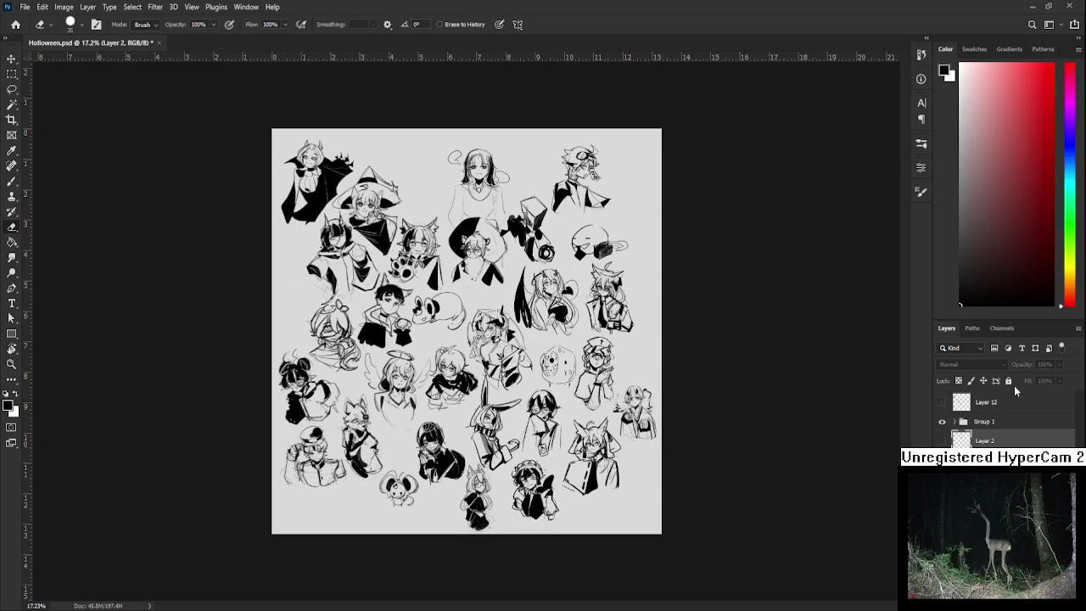
left_click(941, 422)
left_click(942, 403)
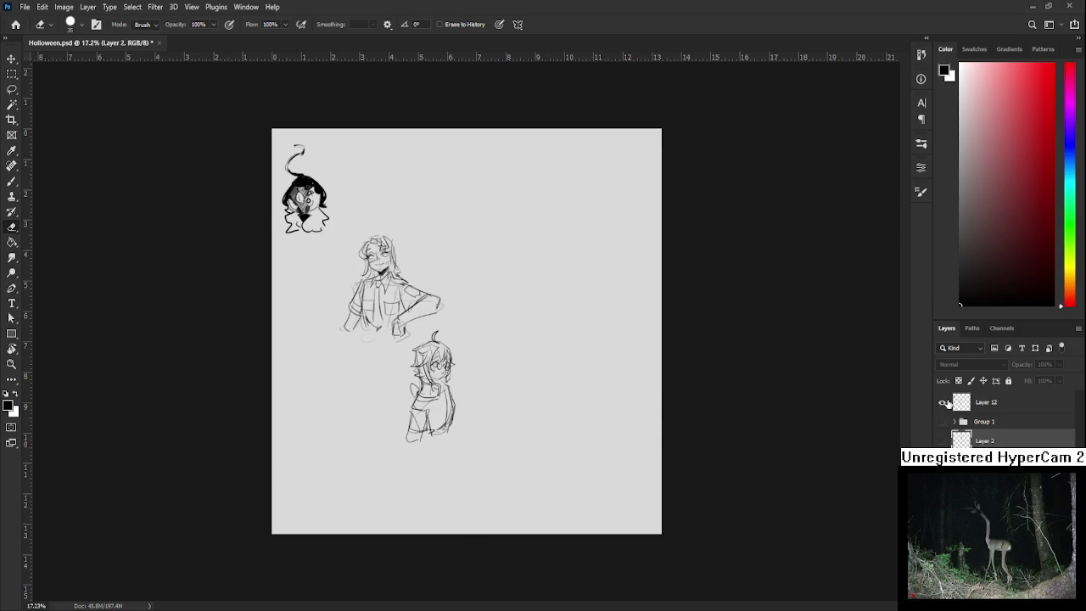
left_click(979, 404)
left_click(942, 440)
left_click(985, 441)
scroll(350, 393, "up", 2)
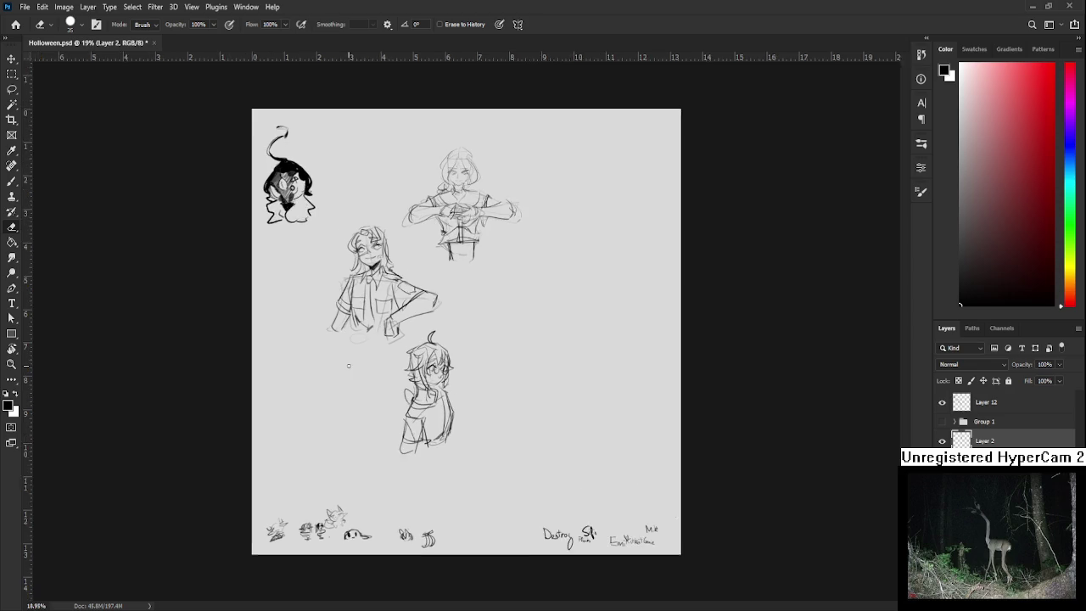
mouse_move(319, 306)
left_mouse_down()
mouse_move(309, 383)
mouse_move(295, 405)
mouse_move(227, 412)
left_mouse_up()
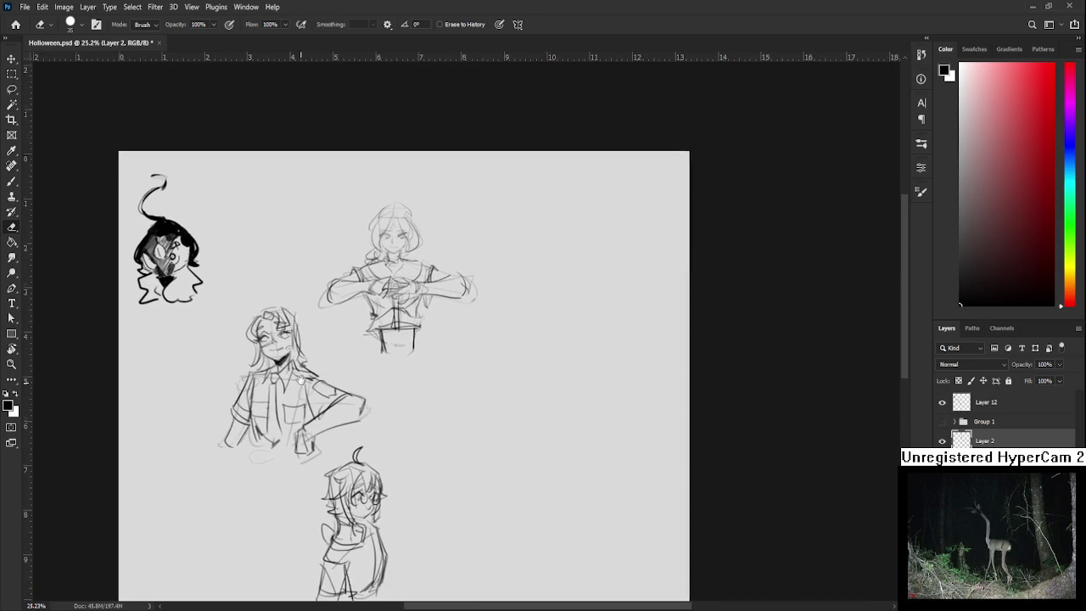
scroll(403, 394, "up", 1)
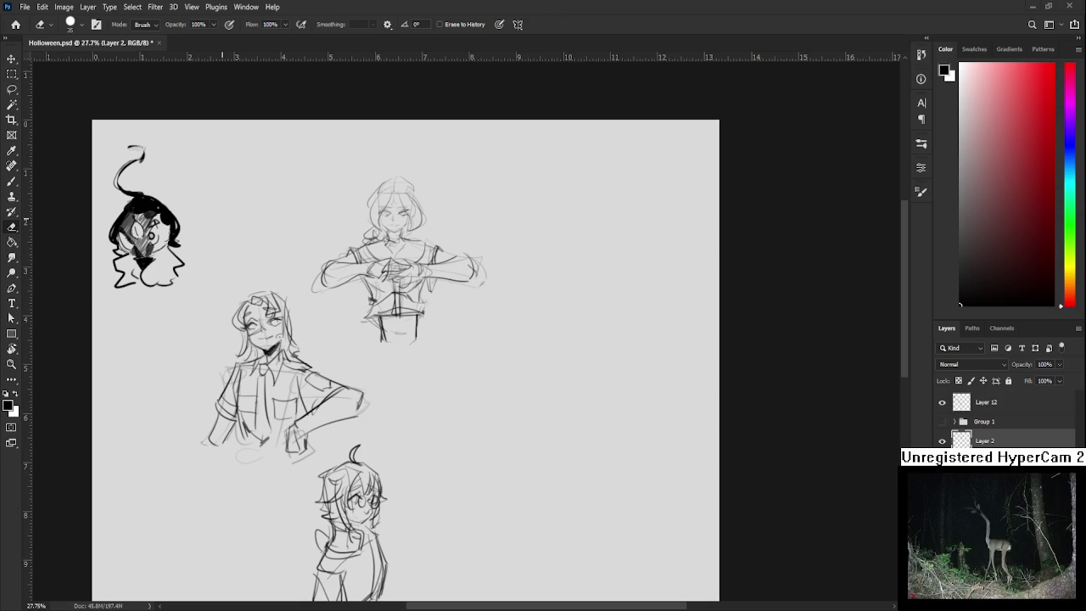
scroll(408, 396, "up", 2)
scroll(492, 407, "down", 3)
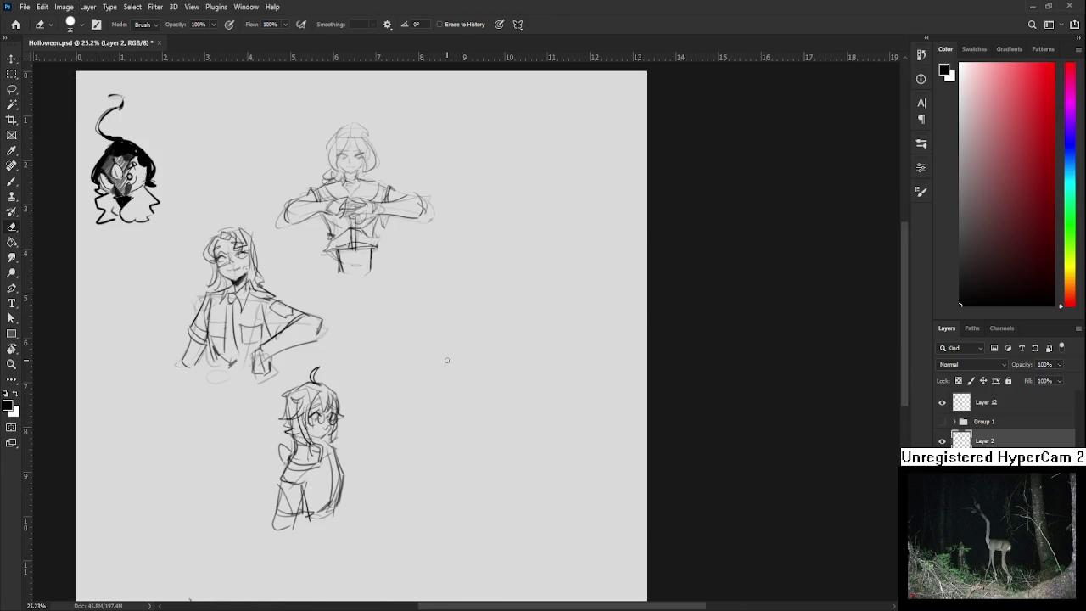
key("b")
Block in the new figure's box-shaped head to the right of the existing sketches
key("ctrl+z")
mouse_move(458, 287)
left_mouse_down()
mouse_move(447, 360)
mouse_move(463, 343)
left_mouse_up()
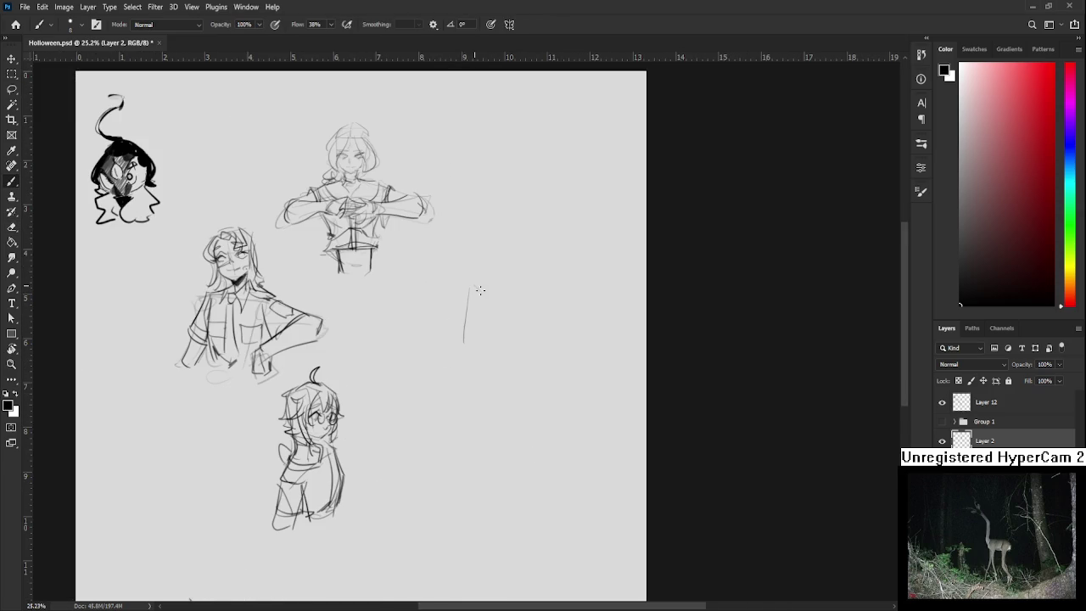
left_click_drag(470, 283, 485, 341)
key("ctrl+z")
Sketch the seated body block below the box and a small wedge to its left
key("ctrl+z")
mouse_move(470, 282)
left_mouse_down()
mouse_move(510, 292)
mouse_move(465, 343)
mouse_move(501, 343)
mouse_move(500, 353)
left_mouse_up()
mouse_move(467, 282)
left_mouse_down()
mouse_move(464, 345)
mouse_move(507, 348)
left_mouse_up()
mouse_move(481, 294)
left_mouse_down()
mouse_move(483, 346)
mouse_move(500, 360)
left_mouse_up()
mouse_move(508, 321)
left_mouse_down()
mouse_move(501, 365)
mouse_move(456, 376)
mouse_move(530, 362)
left_mouse_up()
mouse_move(454, 368)
left_mouse_down()
mouse_move(476, 425)
mouse_move(519, 422)
left_mouse_up()
left_click_drag(531, 363, 524, 426)
left_click_drag(482, 432, 524, 434)
mouse_move(457, 375)
left_mouse_down()
mouse_move(471, 399)
mouse_move(453, 426)
mouse_move(474, 425)
mouse_move(451, 430)
mouse_move(460, 425)
mouse_move(422, 412)
left_mouse_up()
key("ctrl+z")
key("ctrl+z")
left_click_drag(424, 411, 457, 399)
mouse_move(435, 395)
left_mouse_down()
mouse_move(461, 416)
mouse_move(418, 421)
left_mouse_up()
left_click_drag(502, 326, 469, 365)
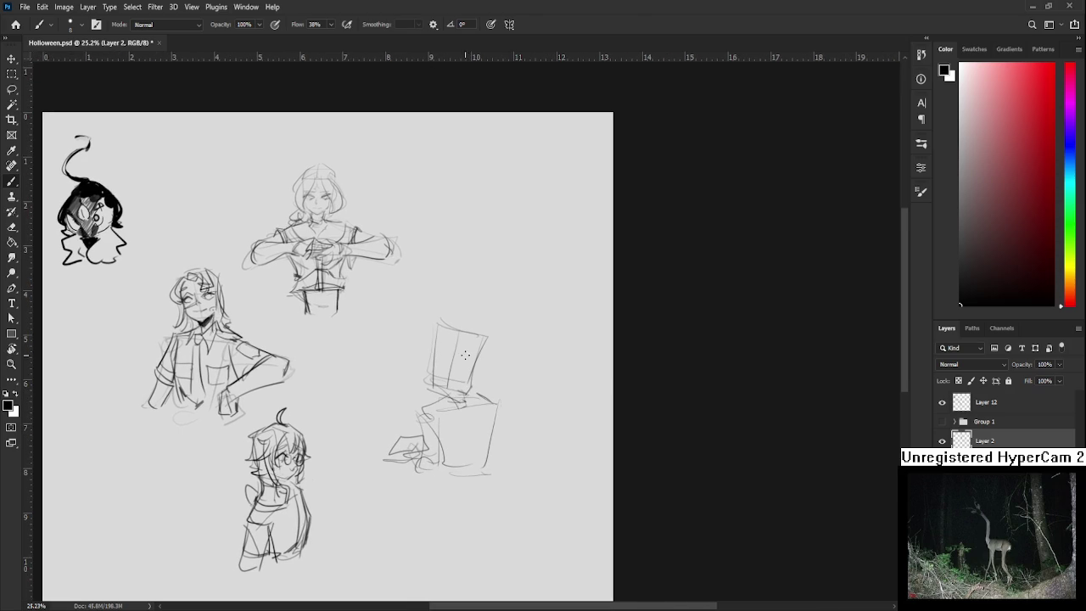
Redraw the box's top edge, its right-side diagonal and short strokes at its top
key("ctrl+z")
mouse_move(437, 332)
left_mouse_down()
mouse_move(489, 334)
mouse_move(475, 357)
mouse_move(484, 341)
mouse_move(474, 342)
left_mouse_up()
key("ctrl+z")
key("ctrl+z")
left_click_drag(474, 390, 470, 364)
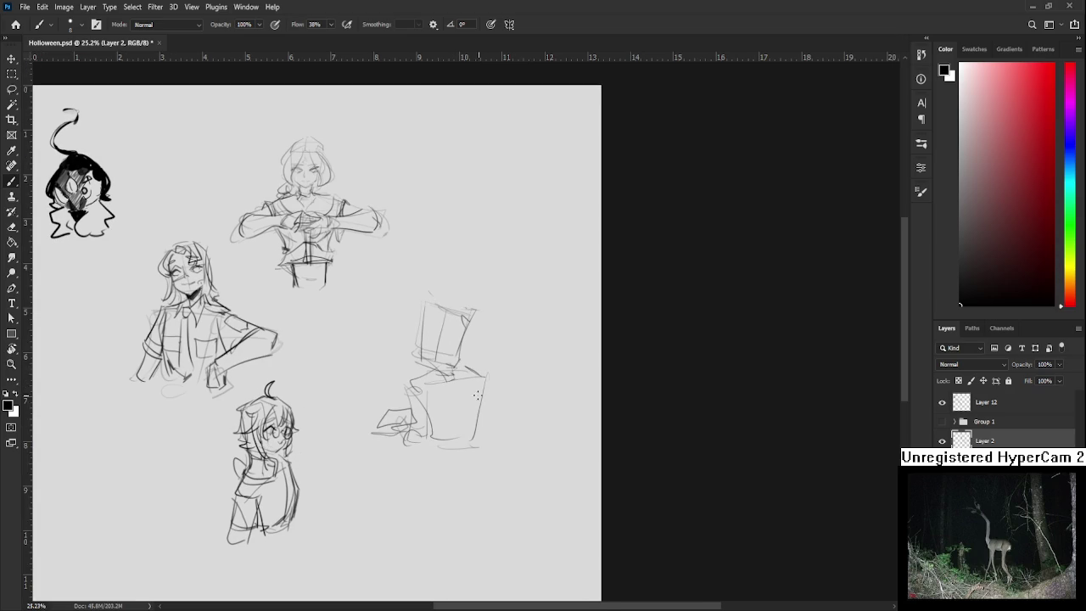
left_click_drag(480, 400, 477, 443)
key("ctrl+z")
left_click_drag(467, 370, 497, 428)
left_click_drag(465, 355, 458, 378)
mouse_move(460, 358)
left_mouse_down()
mouse_move(486, 370)
mouse_move(476, 378)
left_mouse_up()
scroll(481, 365, "up", 3)
Fade the rough with a 250 px Eraser and tilt the canvas view about 15 degrees
key("e")
key("]")
key("]")
key("]")
mouse_move(460, 488)
left_mouse_down()
mouse_move(466, 388)
mouse_move(448, 357)
mouse_move(448, 436)
mouse_move(481, 403)
left_mouse_up()
scroll(481, 403, "up", 2)
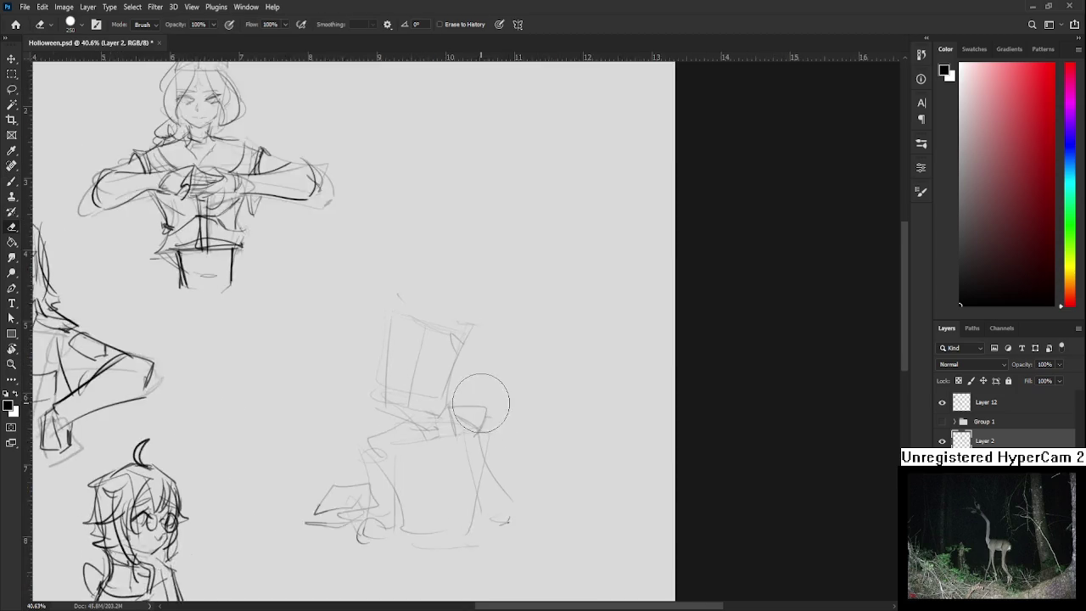
scroll(481, 403, "up", 3)
key("r")
left_click_drag(431, 339, 558, 395)
Draw an eye line, the right eye's iris and a mouth inside the boxy head
key("b")
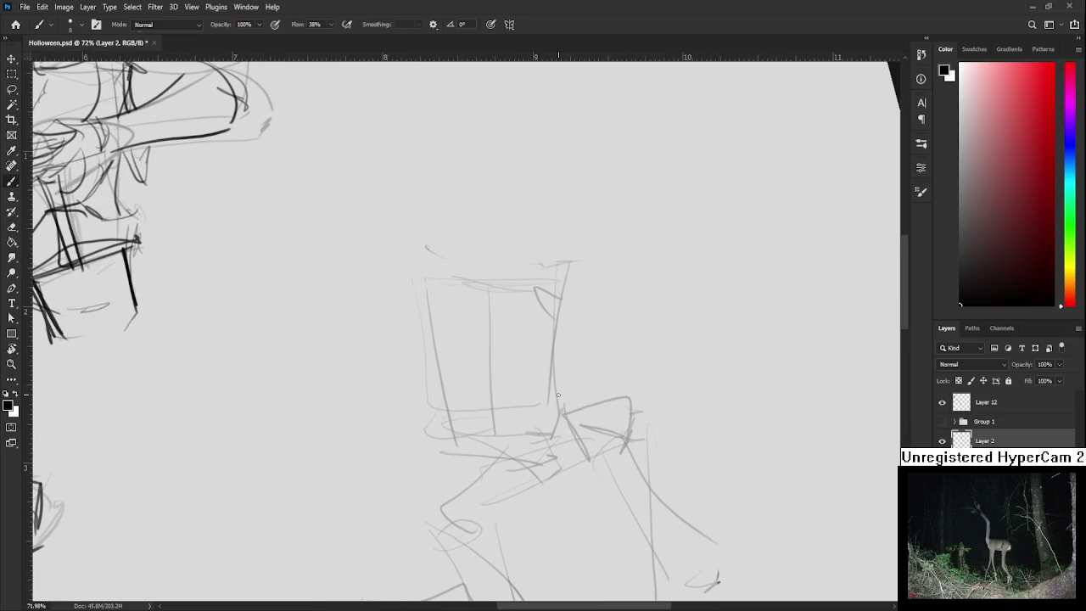
mouse_move(441, 351)
left_mouse_down()
mouse_move(468, 342)
mouse_move(477, 355)
mouse_move(468, 377)
mouse_move(475, 356)
mouse_move(454, 374)
mouse_move(473, 364)
mouse_move(458, 363)
mouse_move(457, 395)
mouse_move(450, 389)
mouse_move(503, 363)
mouse_move(493, 361)
left_mouse_up()
key("ctrl+z")
key("ctrl+z")
key("ctrl+z")
key("ctrl+z")
key("ctrl+z")
key("ctrl+z")
mouse_move(471, 362)
left_mouse_down()
mouse_move(495, 360)
mouse_move(507, 344)
mouse_move(475, 353)
left_mouse_up()
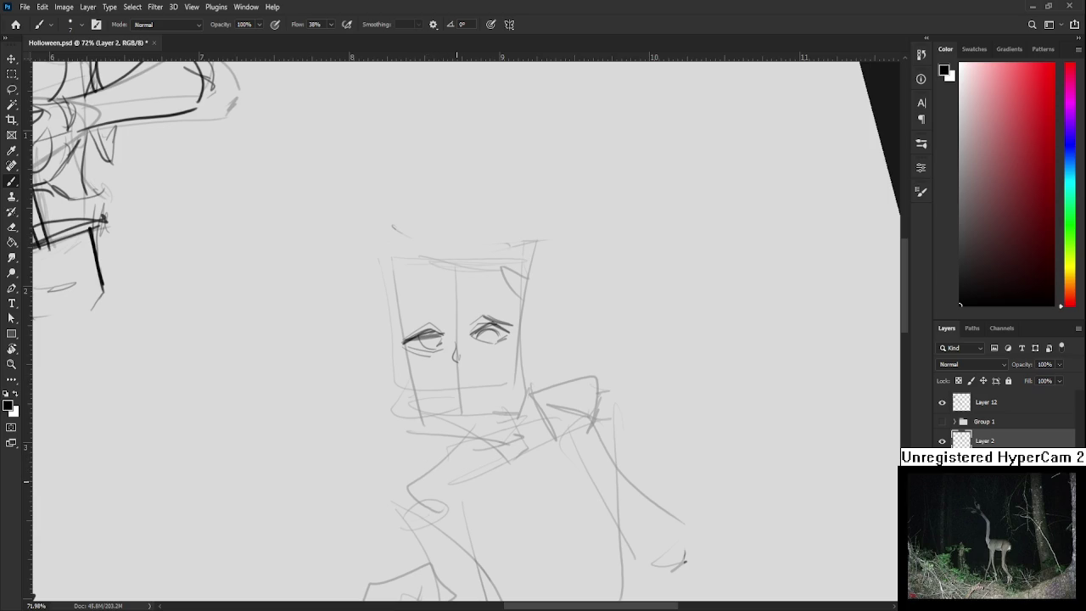
left_click_drag(474, 379, 481, 348)
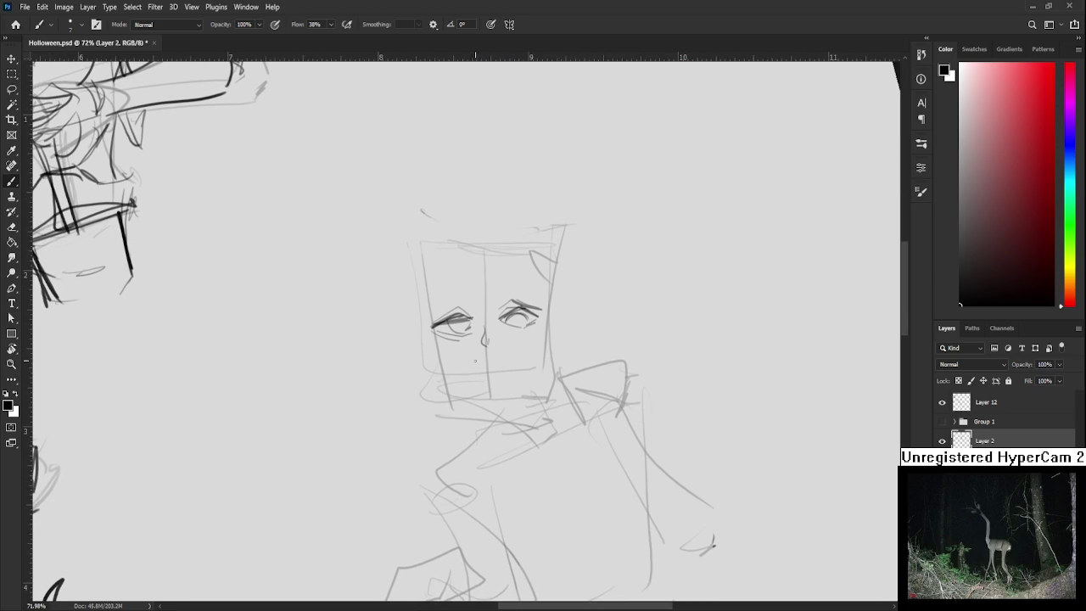
mouse_move(455, 360)
left_mouse_down()
mouse_move(507, 361)
mouse_move(513, 404)
left_mouse_up()
Sketch hair strands across the forehead and down the left side of the new figure's head
mouse_move(503, 313)
left_mouse_down()
mouse_move(484, 376)
mouse_move(496, 380)
mouse_move(502, 358)
left_mouse_up()
key("ctrl+z")
key("ctrl+z")
key("ctrl+z")
mouse_move(484, 298)
left_mouse_down()
mouse_move(472, 374)
mouse_move(478, 363)
left_mouse_up()
key("ctrl+z")
mouse_move(491, 285)
left_mouse_down()
mouse_move(480, 363)
mouse_move(461, 363)
left_mouse_up()
left_click_drag(465, 323, 430, 375)
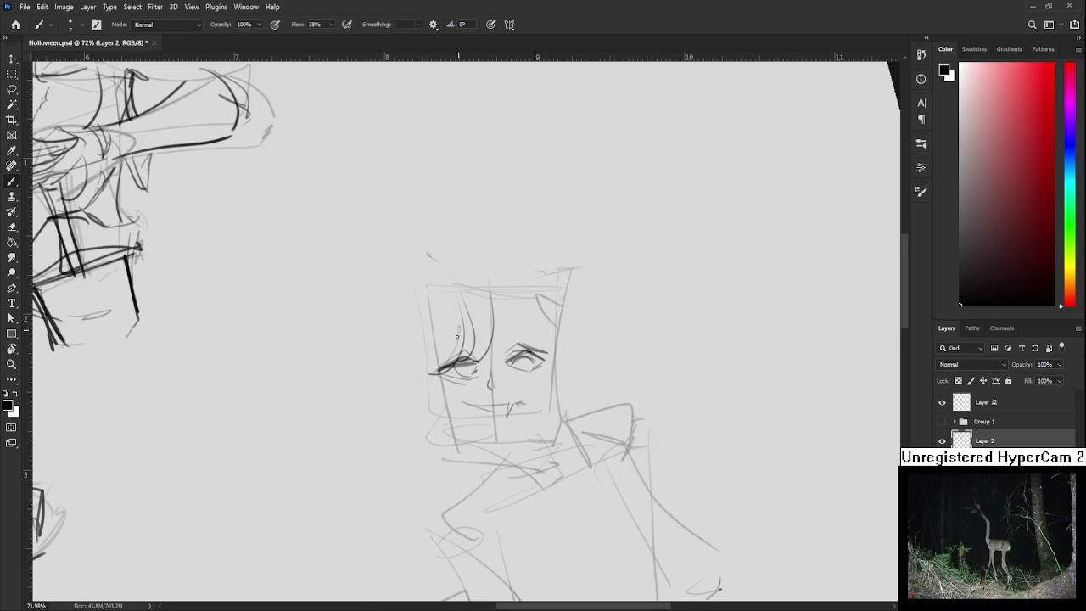
left_click_drag(453, 297, 407, 384)
mouse_move(445, 341)
left_mouse_down()
mouse_move(409, 381)
mouse_move(436, 351)
left_mouse_up()
mouse_move(438, 295)
left_mouse_down()
mouse_move(424, 375)
mouse_move(419, 307)
mouse_move(414, 378)
left_mouse_up()
Draw pointed elf ears on both sides of the face, sampling the sketch grey for light strokes
left_click_drag(526, 326, 462, 376)
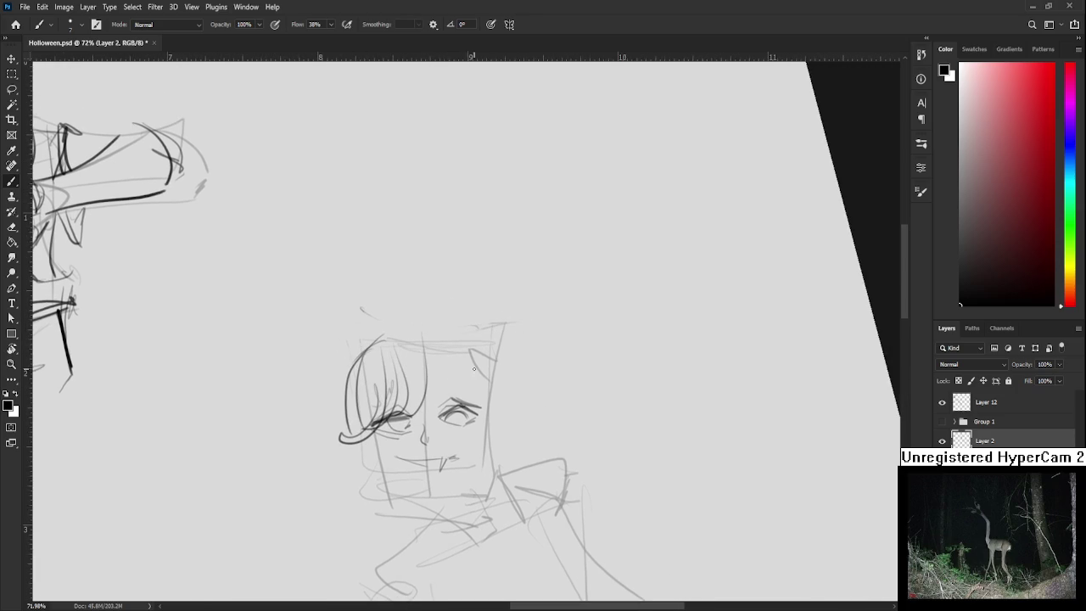
left_click_drag(365, 429, 352, 463)
left_click_drag(360, 416, 288, 448)
key("ctrl+z")
key("ctrl+z")
mouse_move(361, 421)
left_mouse_down()
mouse_move(283, 448)
mouse_move(363, 453)
mouse_move(306, 448)
left_mouse_up()
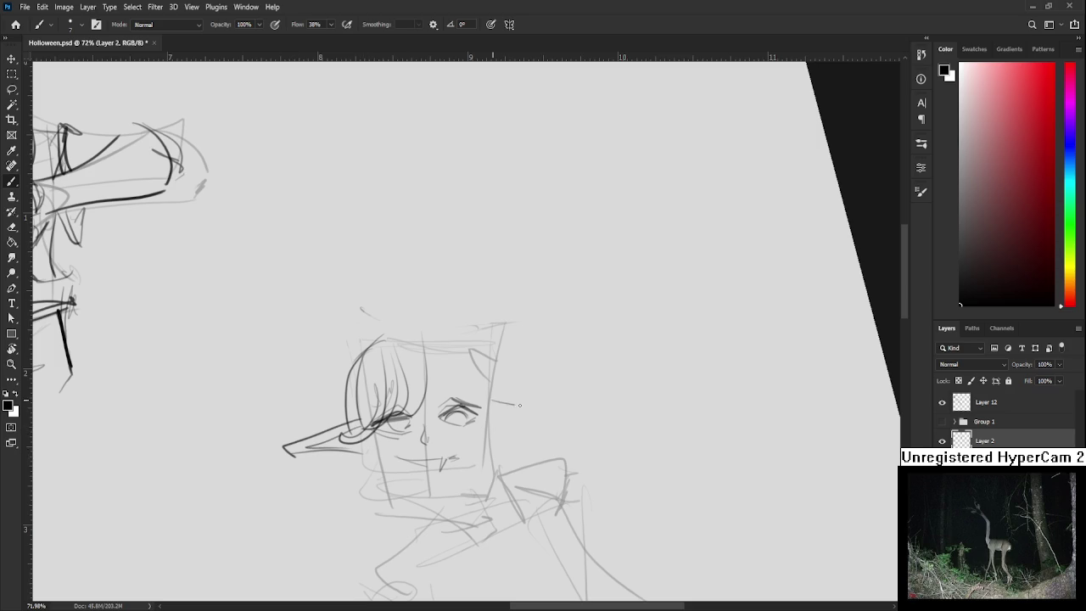
mouse_move(563, 414)
left_mouse_down()
mouse_move(497, 438)
mouse_move(560, 415)
left_mouse_up()
left_click_drag(504, 428, 537, 424)
left_click(279, 450, "alt")
left_click(276, 477, "alt")
left_click_drag(313, 448, 276, 457)
scroll(410, 393, "up", 1)
Darken the face outline along the jaw, the right side and near the eye
mouse_move(409, 404)
left_mouse_down()
mouse_move(445, 370)
mouse_move(448, 391)
mouse_move(472, 397)
mouse_move(448, 389)
mouse_move(463, 383)
mouse_move(473, 489)
left_mouse_up()
key("ctrl+z")
key("ctrl+z")
key("ctrl+z")
key("ctrl+z")
key("ctrl+z")
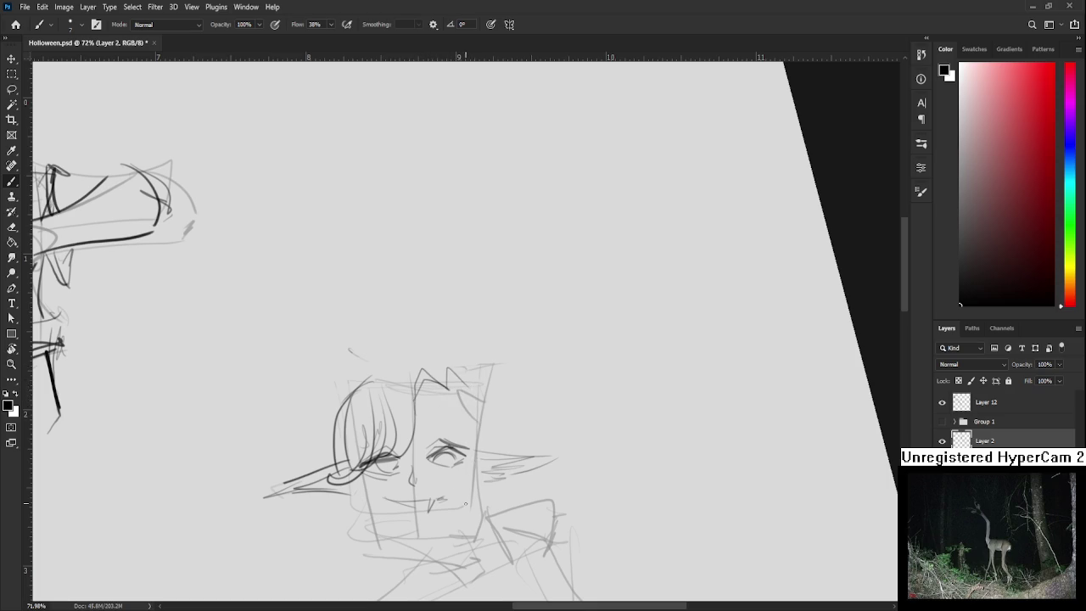
left_click_drag(460, 383, 458, 510)
left_click_drag(343, 418, 383, 516)
left_click_drag(341, 438, 373, 516)
mouse_move(485, 456)
left_mouse_down()
mouse_move(483, 516)
mouse_move(470, 463)
left_mouse_up()
left_click_drag(372, 367, 386, 354)
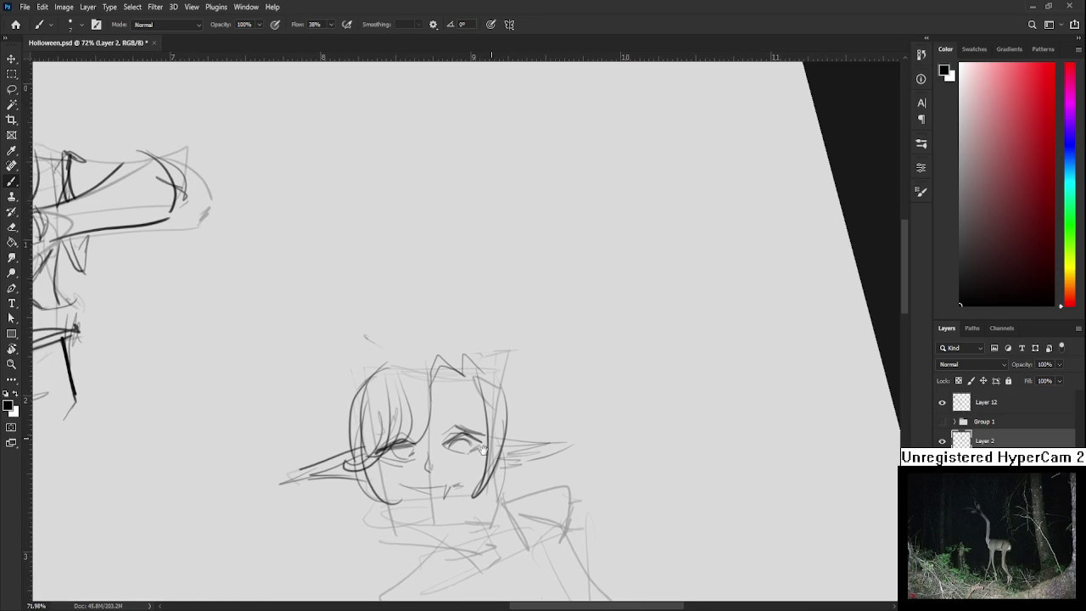
Arc a stroke over the head, sharpen both ear points, and sketch a pointed shape rising above
left_click_drag(374, 391, 405, 346)
key("ctrl+z")
key("ctrl+z")
mouse_move(373, 405)
left_mouse_down()
mouse_move(412, 370)
mouse_move(420, 344)
mouse_move(441, 343)
mouse_move(503, 424)
left_mouse_up()
key("ctrl+z")
key("ctrl+z")
left_click_drag(464, 353, 503, 424)
left_click_drag(501, 378, 502, 437)
left_click_drag(368, 399, 363, 443)
mouse_move(435, 356)
left_mouse_down()
mouse_move(441, 305)
mouse_move(390, 297)
mouse_move(365, 378)
mouse_move(398, 307)
left_mouse_up()
key("ctrl+z")
key("ctrl+z")
key("ctrl+z")
key("ctrl+z")
key("ctrl+z")
left_click_drag(415, 350, 387, 322)
left_click_drag(367, 428, 386, 323)
mouse_move(378, 390)
left_mouse_down()
mouse_move(419, 298)
mouse_move(360, 339)
mouse_move(420, 340)
left_mouse_up()
key("ctrl+z")
key("ctrl+z")
key("ctrl+z")
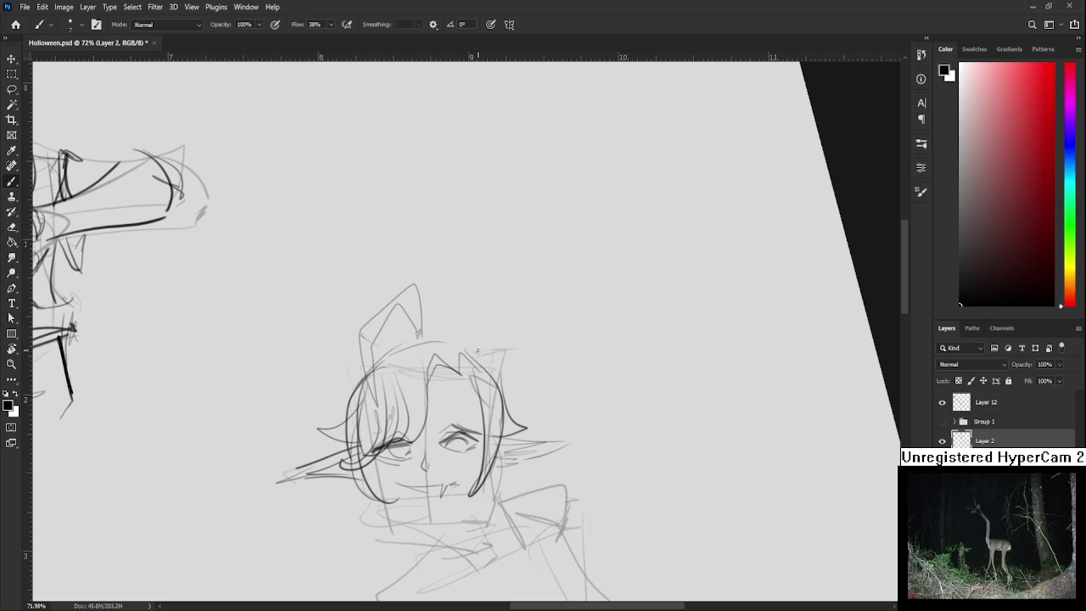
Sketch an eyebrow above the right eye and try jaw and chin lines below the face
mouse_move(437, 413)
left_mouse_down()
mouse_move(461, 356)
mouse_move(498, 358)
left_mouse_up()
key("ctrl+z")
mouse_move(390, 358)
left_mouse_down()
mouse_move(439, 351)
mouse_move(409, 377)
mouse_move(423, 366)
mouse_move(408, 340)
left_mouse_up()
key("ctrl+z")
key("ctrl+z")
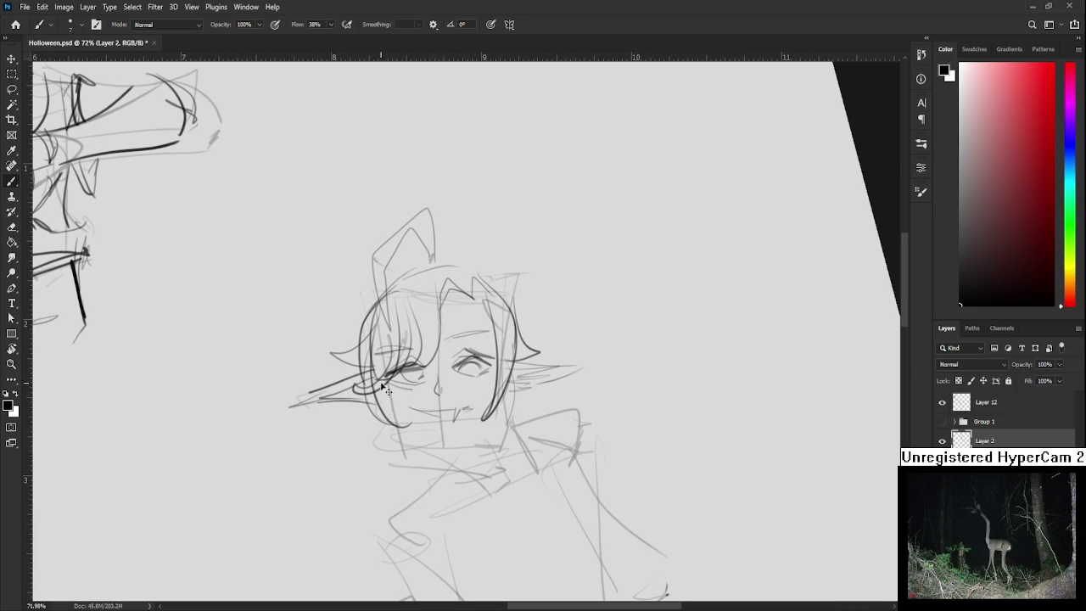
mouse_move(410, 427)
left_mouse_down()
mouse_move(443, 444)
mouse_move(487, 415)
left_mouse_up()
key("ctrl+z")
key("ctrl+z")
key("ctrl+z")
scroll(458, 378, "up", 1)
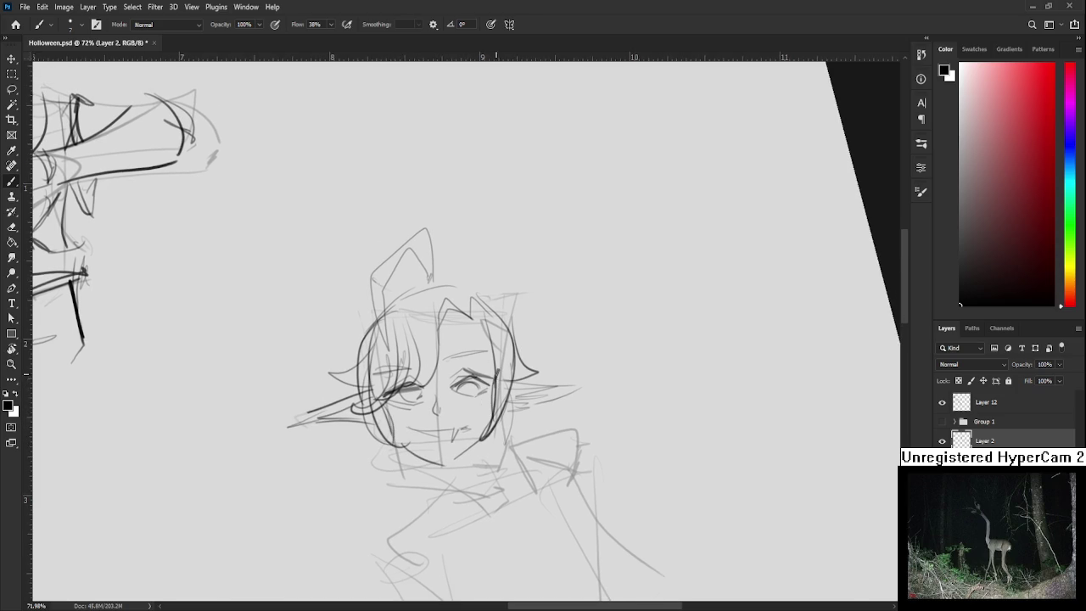
scroll(490, 373, "down", 1)
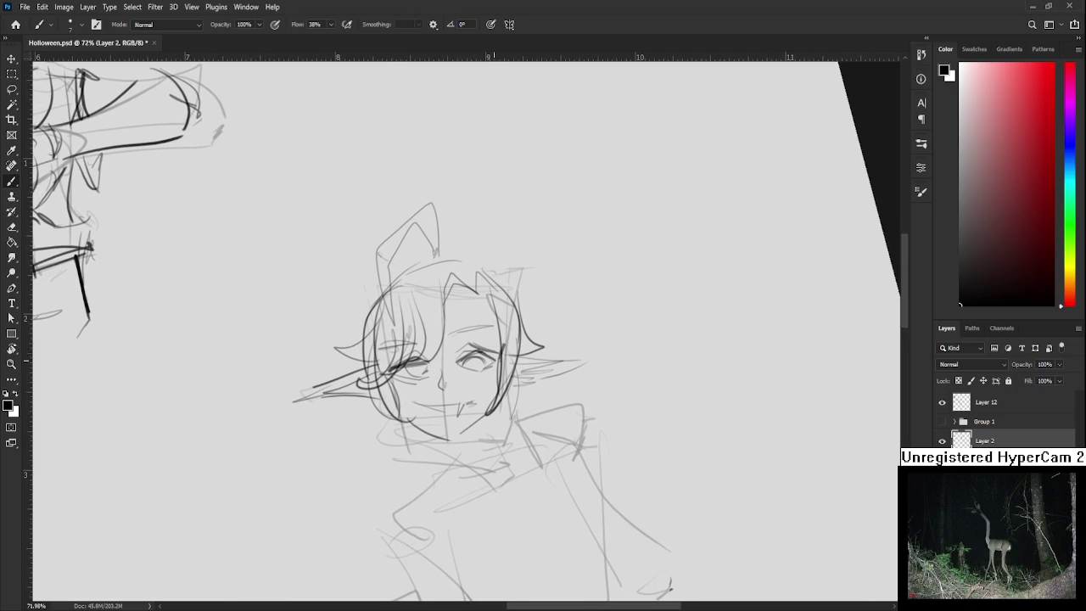
scroll(492, 360, "up", 1)
Lengthen the right ear to a new tip and draw the chin, jaw and neck lines
left_click_drag(528, 372, 599, 378)
mouse_move(513, 411)
left_mouse_down()
mouse_move(599, 380)
mouse_move(575, 339)
left_mouse_up()
left_click_drag(509, 357, 475, 340)
left_click_drag(406, 387, 442, 441)
key("ctrl+z")
left_click_drag(480, 374, 497, 421)
key("ctrl+z")
key("ctrl+z")
mouse_move(486, 380)
left_mouse_down()
mouse_move(453, 422)
mouse_move(477, 389)
left_mouse_up()
left_click_drag(480, 386, 438, 419)
Draw the collar flaring out to points on the left and right of the neck
key("ctrl+z")
key("ctrl+z")
mouse_move(389, 380)
left_mouse_down()
mouse_move(306, 428)
mouse_move(270, 431)
left_mouse_up()
key("ctrl+z")
mouse_move(363, 356)
left_mouse_down()
mouse_move(244, 450)
mouse_move(370, 462)
left_mouse_up()
mouse_move(523, 321)
left_mouse_down()
mouse_move(640, 394)
mouse_move(567, 409)
left_mouse_up()
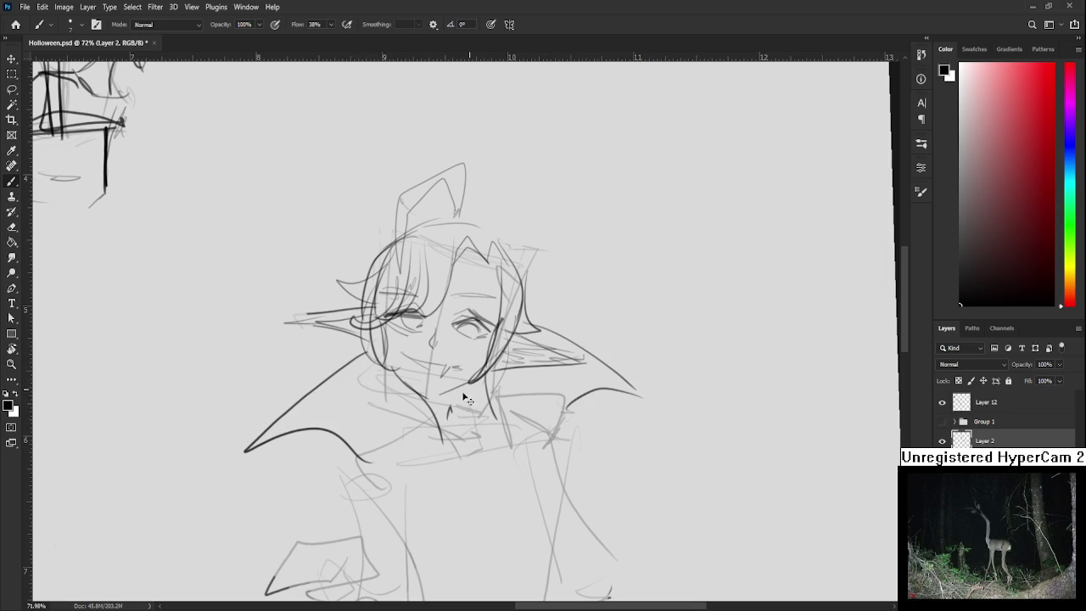
Outline the cravat and its folds below the chin, with inner collar lines on each side
key("ctrl+z")
mouse_move(451, 421)
left_mouse_down()
mouse_move(438, 459)
mouse_move(458, 448)
mouse_move(451, 397)
mouse_move(441, 402)
mouse_move(439, 412)
mouse_move(469, 399)
mouse_move(468, 490)
mouse_move(524, 477)
left_mouse_up()
key("ctrl+z")
key("ctrl+z")
Draw vertical lines below the cravat and the left collar tip
key("ctrl+z")
mouse_move(467, 388)
left_mouse_down()
mouse_move(519, 475)
mouse_move(448, 482)
left_mouse_up()
left_click_drag(471, 402, 501, 475)
mouse_move(424, 363)
left_mouse_down()
mouse_move(376, 400)
mouse_move(363, 397)
mouse_move(428, 409)
left_mouse_up()
key("ctrl+z")
mouse_move(483, 350)
left_mouse_down()
mouse_move(523, 363)
mouse_move(498, 402)
mouse_move(474, 379)
left_mouse_up()
left_click_drag(400, 396, 399, 502)
key("ctrl+z")
left_click_drag(475, 468, 481, 552)
left_click_drag(345, 397, 327, 544)
key("ctrl+z")
left_click_drag(344, 402, 305, 552)
key("ctrl+z")
left_click_drag(342, 429, 340, 550)
left_click_drag(347, 460, 341, 534)
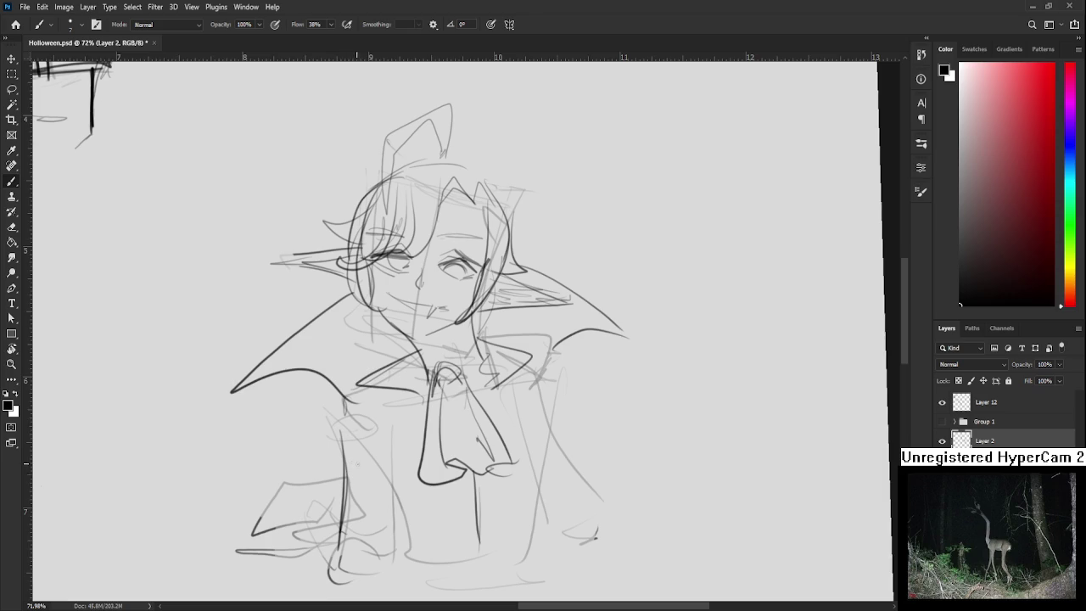
left_click_drag(354, 443, 342, 526)
key("ctrl+z")
Draw the rounded left sleeve arc with a long curve hanging from it
left_click_drag(267, 505, 346, 420)
key("ctrl+z")
left_click_drag(253, 521, 370, 509)
key("ctrl+z")
mouse_move(285, 490)
left_mouse_down()
mouse_move(384, 505)
mouse_move(353, 481)
left_mouse_up()
mouse_move(339, 416)
left_mouse_down()
mouse_move(376, 563)
mouse_move(333, 587)
left_mouse_up()
mouse_move(273, 452)
left_mouse_down()
mouse_move(337, 371)
mouse_move(269, 447)
left_mouse_up()
left_click_drag(271, 447, 376, 567)
Sketch rough strokes for the figure's lower body
left_click_drag(415, 433, 392, 543)
left_click_drag(399, 475, 370, 547)
left_click_drag(312, 433, 364, 430)
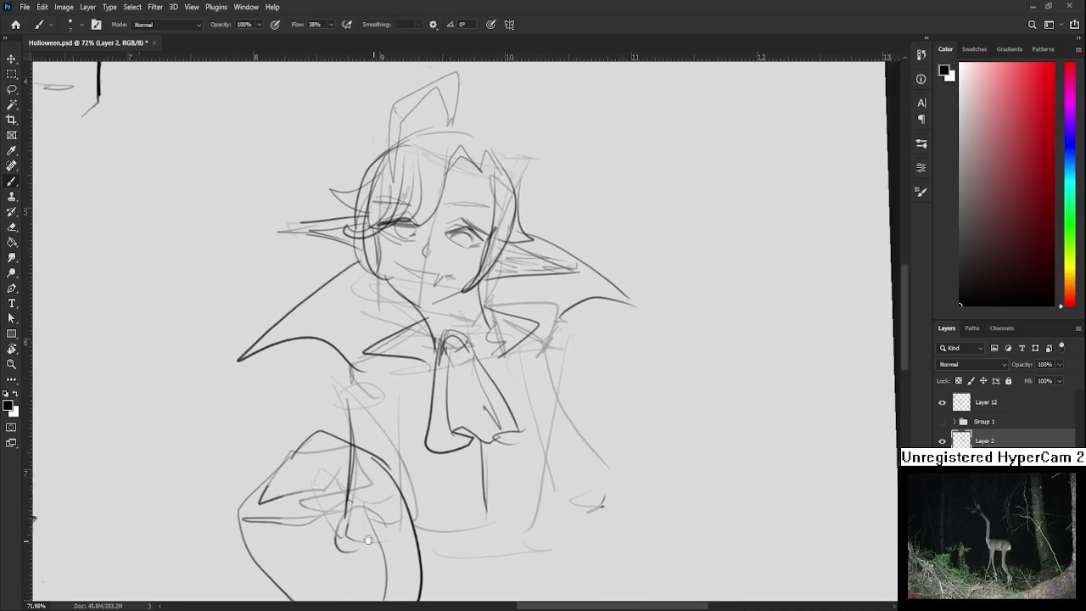
left_click_drag(564, 428, 487, 438)
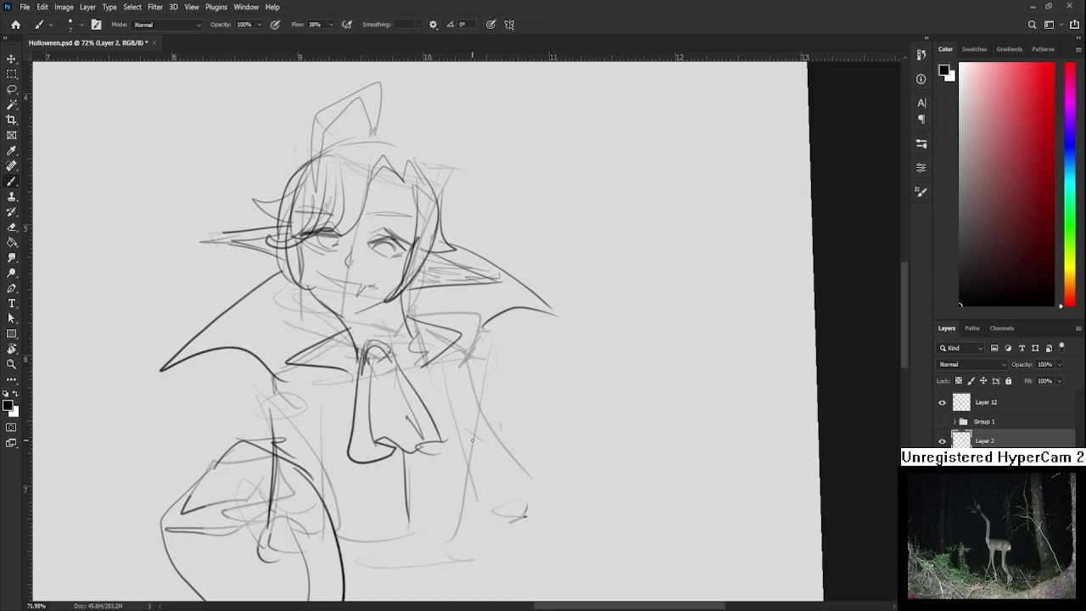
Draw the cape's right edge and outline the large rounded right sleeve
scroll(472, 439, "down", 3)
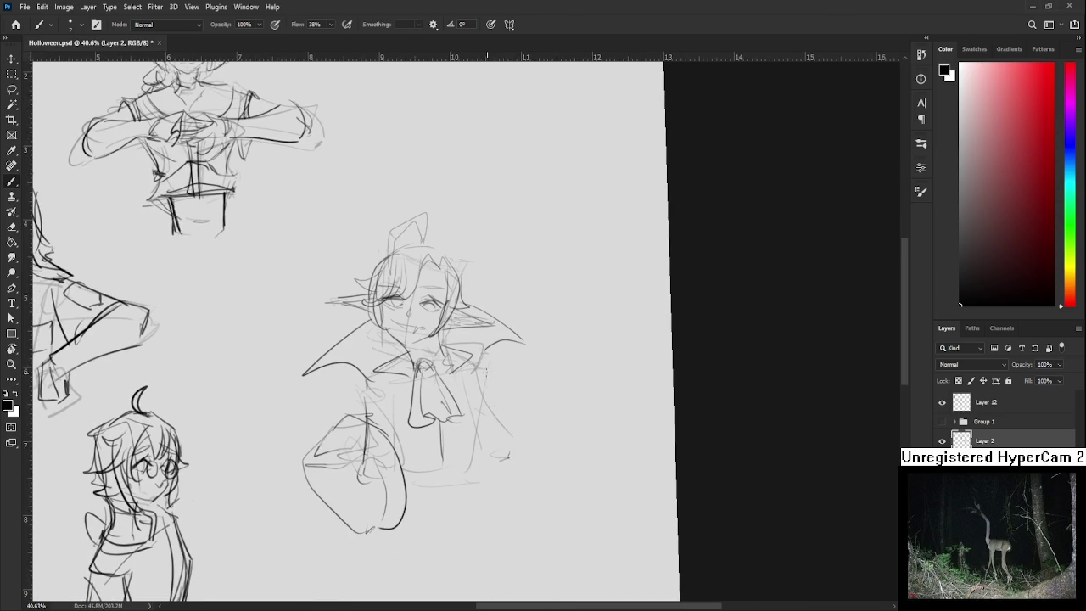
left_click_drag(482, 364, 505, 431)
key("ctrl+z")
left_click_drag(485, 366, 509, 436)
mouse_move(493, 370)
left_mouse_down()
mouse_move(518, 371)
mouse_move(520, 393)
left_mouse_up()
mouse_move(493, 373)
left_mouse_down()
mouse_move(497, 401)
mouse_move(533, 406)
mouse_move(505, 414)
left_mouse_up()
left_click_drag(489, 374, 509, 501)
mouse_move(526, 399)
left_mouse_down()
mouse_move(543, 499)
mouse_move(550, 482)
mouse_move(479, 497)
left_mouse_up()
key("ctrl+z")
Add fold strokes inside the right sleeve and a few short strokes lower down
left_click_drag(488, 384, 482, 455)
key("ctrl+z")
mouse_move(505, 409)
left_mouse_down()
mouse_move(496, 476)
mouse_move(502, 462)
mouse_move(485, 474)
left_mouse_up()
key("ctrl+z")
left_click_drag(477, 382, 461, 422)
left_click_drag(412, 465, 449, 479)
left_click_drag(437, 400, 450, 479)
Erase stray face and collar lines with a size-40 eraser, then brush new neck strokes
key("e")
mouse_move(428, 399)
left_mouse_down()
mouse_move(479, 449)
mouse_move(466, 426)
left_mouse_up()
key("bracketleft")
key("bracketleft")
key("bracketleft")
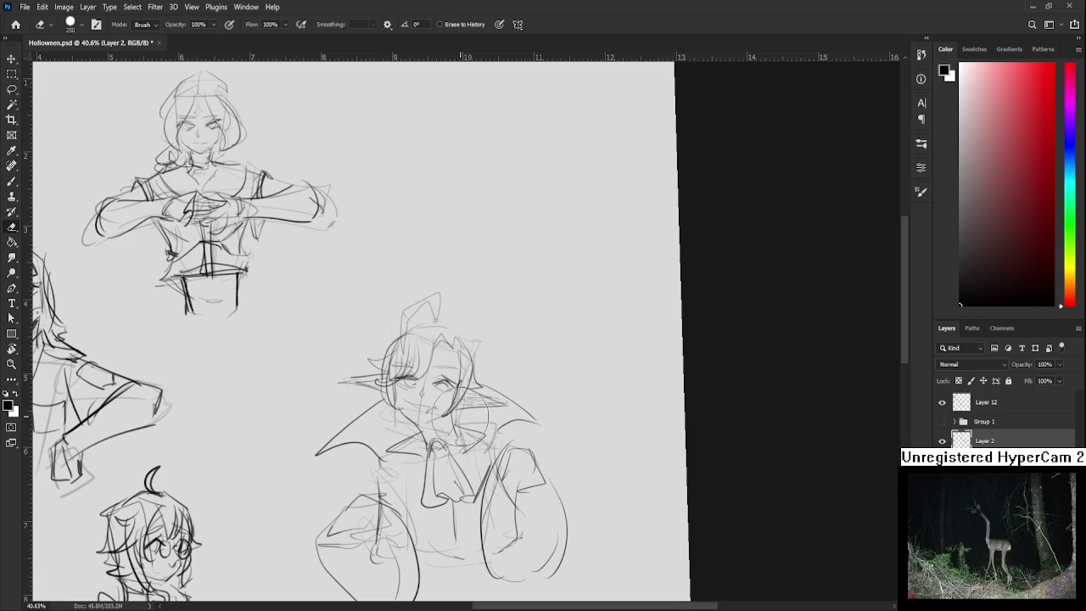
key("b")
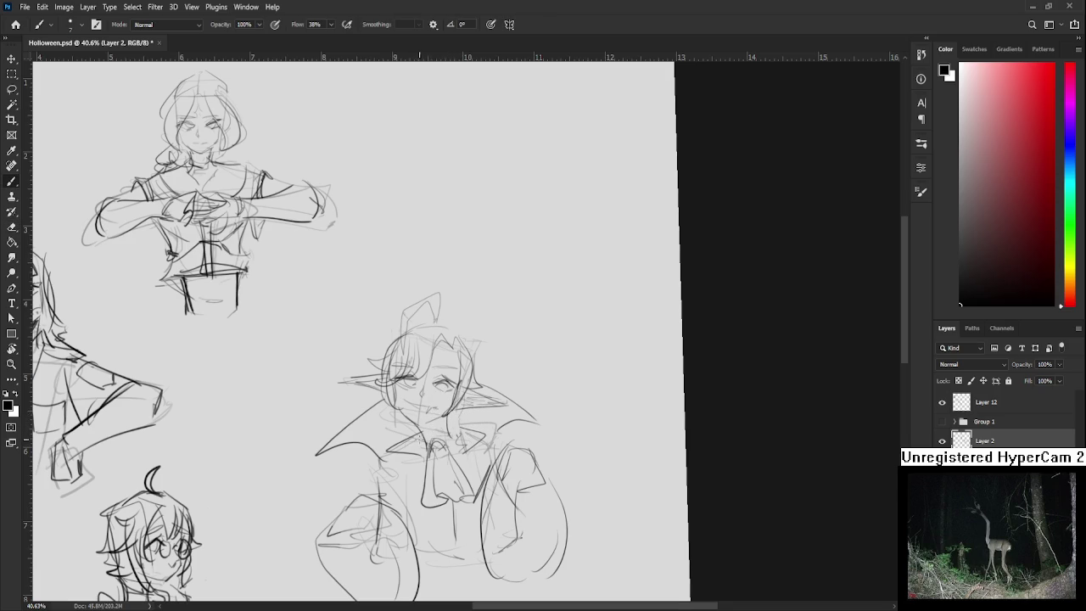
mouse_move(448, 436)
left_mouse_down()
mouse_move(479, 420)
mouse_move(476, 449)
left_mouse_up()
scroll(424, 398, "left", 1)
scroll(424, 399, "down", 1)
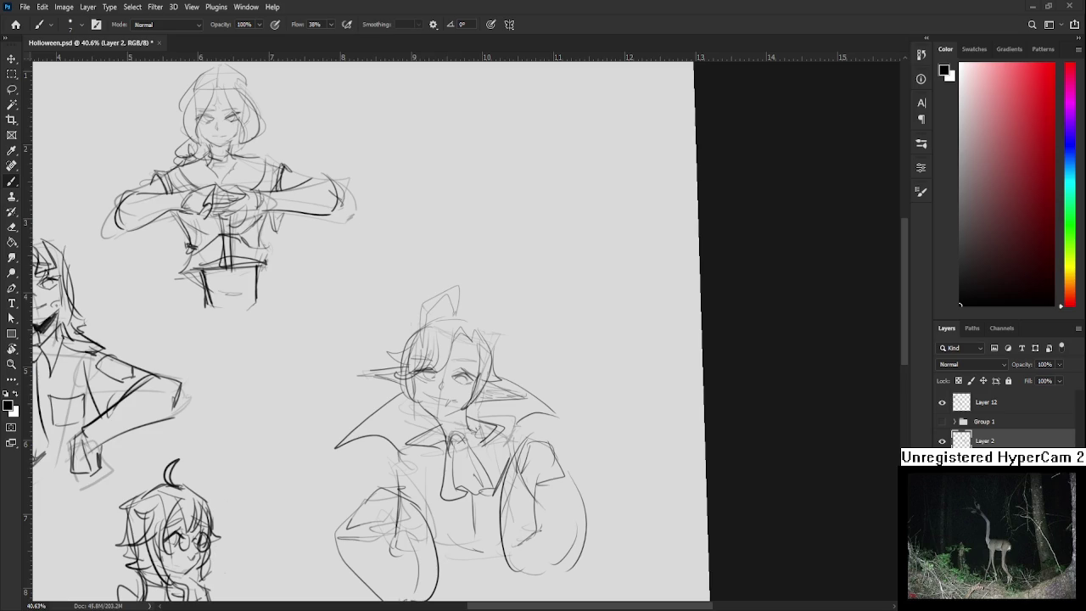
scroll(465, 332, "down", 2)
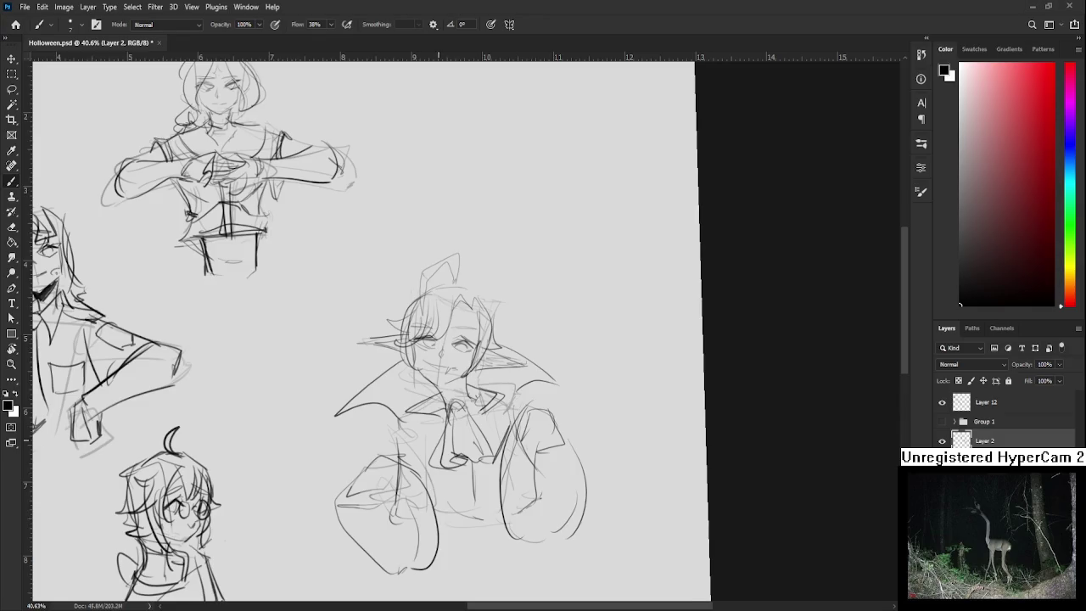
mouse_move(421, 409)
left_mouse_down()
mouse_move(412, 422)
mouse_move(370, 378)
mouse_move(526, 301)
mouse_move(522, 365)
mouse_move(501, 385)
mouse_move(428, 407)
left_mouse_up()
Lasso the vampire's head top and rotate it about -3°
key("l")
key("ctrl+t")
left_click_drag(536, 414, 541, 392)
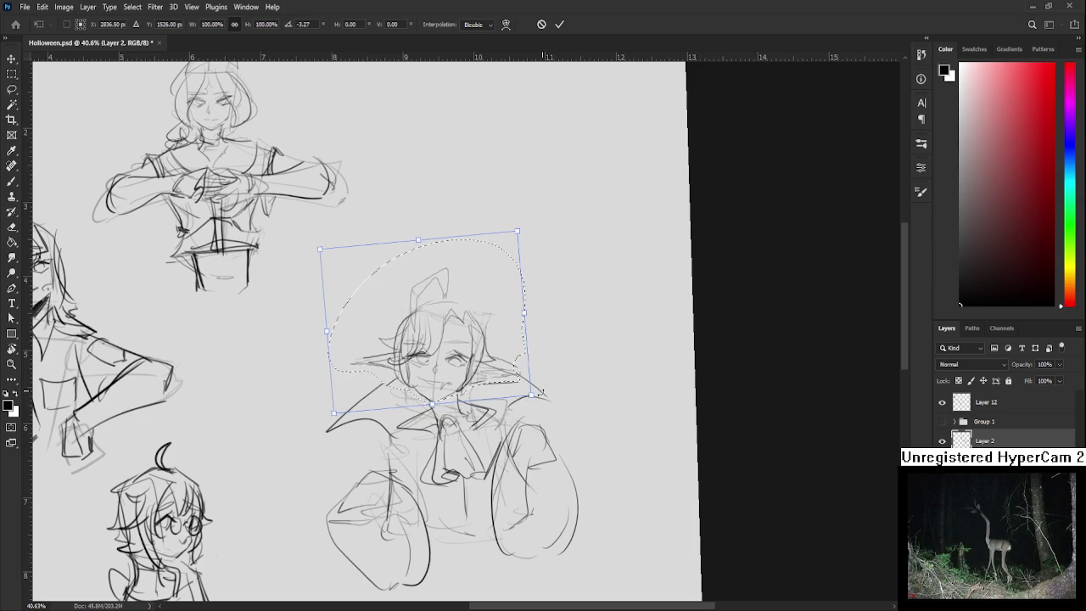
key("Return")
key("ctrl+d")
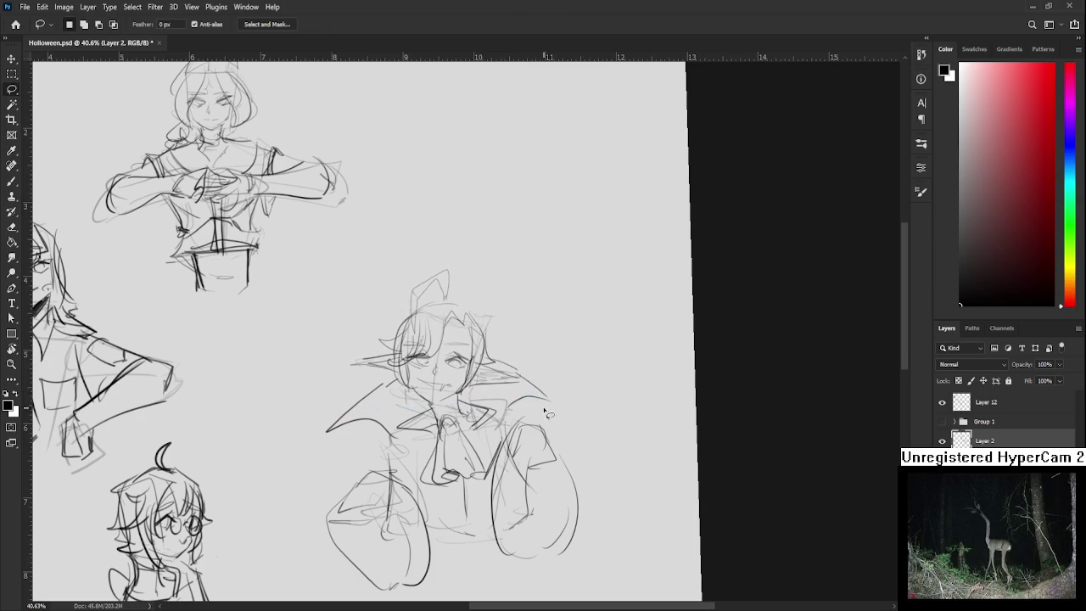
Reset the canvas view rotation to 0° and reposition the view
scroll(547, 414, "down", 3)
scroll(547, 414, "down", 2)
key("r")
key("Escape")
scroll(560, 403, "up", 3)
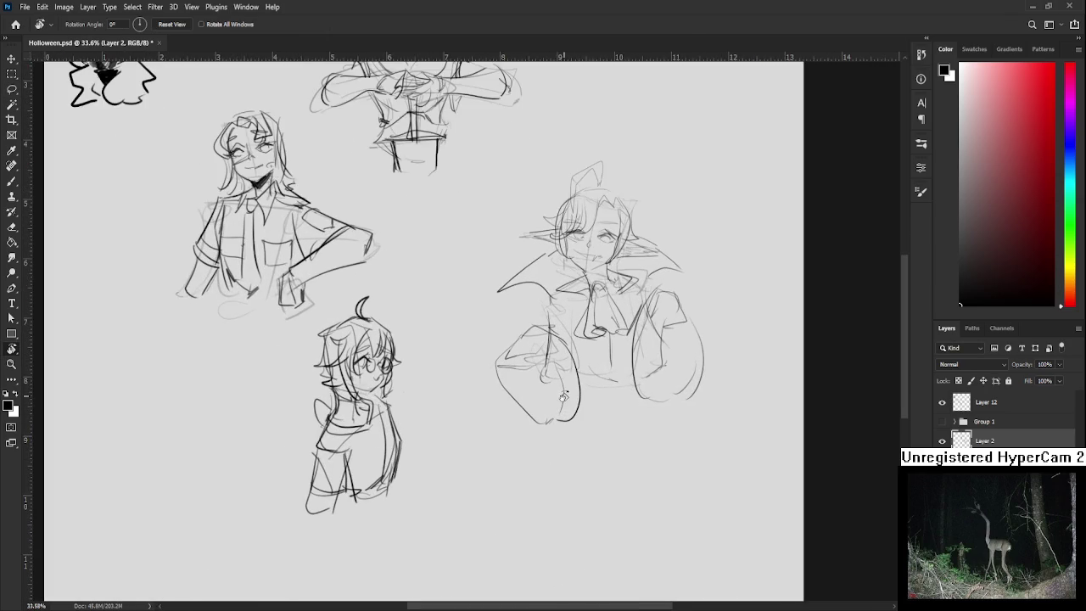
left_click_drag(484, 395, 416, 429)
Brush cuffs onto the vampire's left and right sleeves
key("b")
left_click_drag(448, 389, 483, 362)
mouse_move(448, 397)
left_mouse_down()
mouse_move(482, 405)
mouse_move(443, 409)
mouse_move(482, 416)
left_mouse_up()
mouse_move(594, 321)
left_mouse_down()
mouse_move(582, 360)
mouse_move(618, 336)
mouse_move(580, 376)
mouse_move(613, 371)
mouse_move(622, 413)
left_mouse_up()
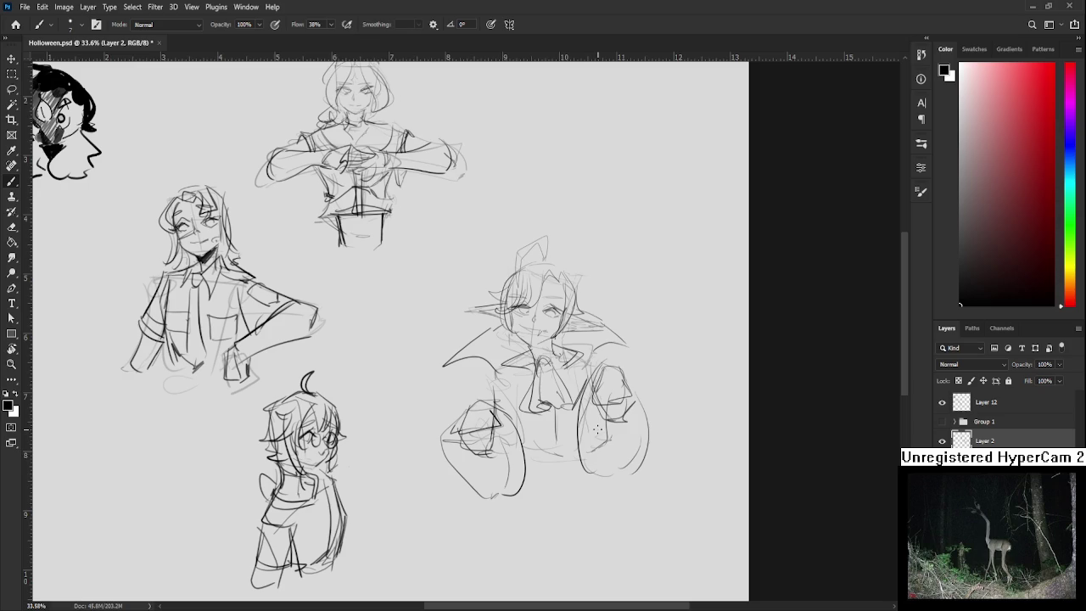
Lasso the vampire's head and scale it down to 89%
scroll(567, 393, "down", 1)
scroll(567, 393, "down", 1)
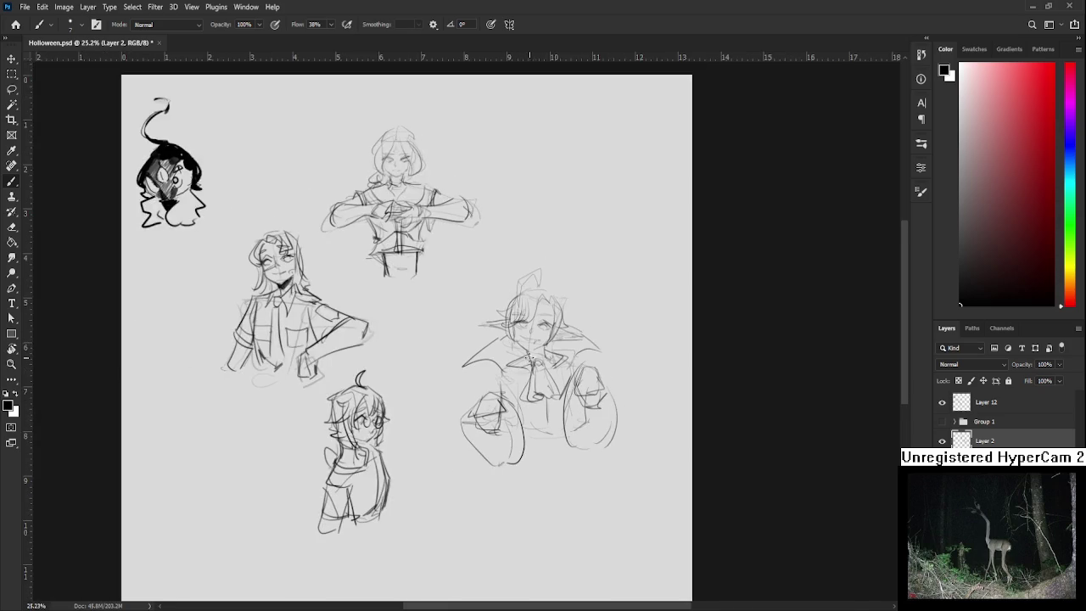
scroll(553, 344, "up", 1)
key("l")
mouse_move(524, 361)
left_mouse_down()
mouse_move(578, 227)
mouse_move(523, 358)
left_mouse_up()
key("ctrl+t")
left_click_drag(638, 226, 629, 244)
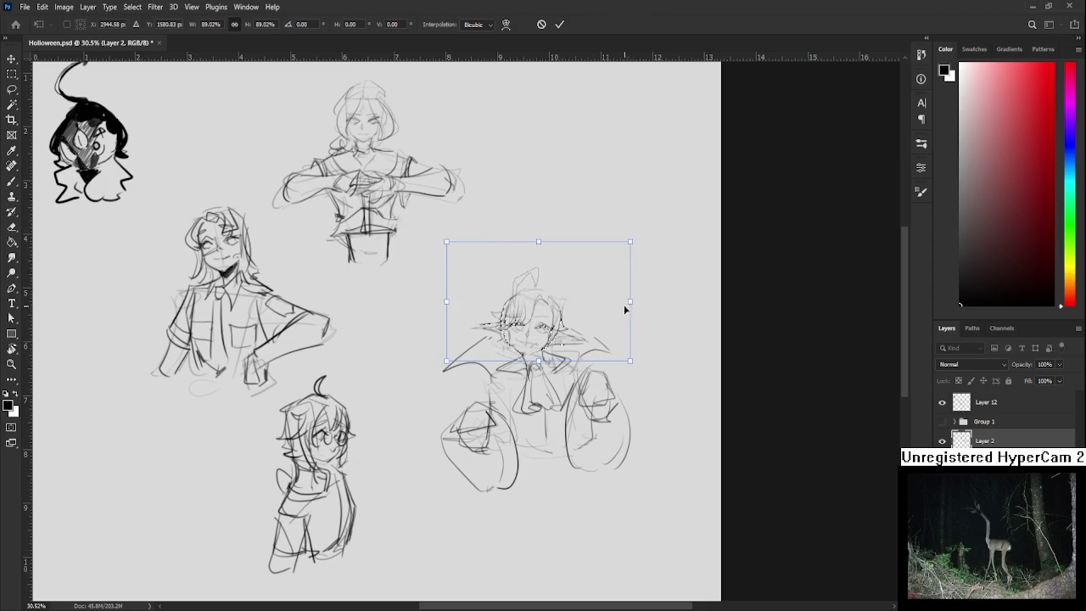
key("Return")
Add extra collar lines, redrawing the vertical body line further right
key("b")
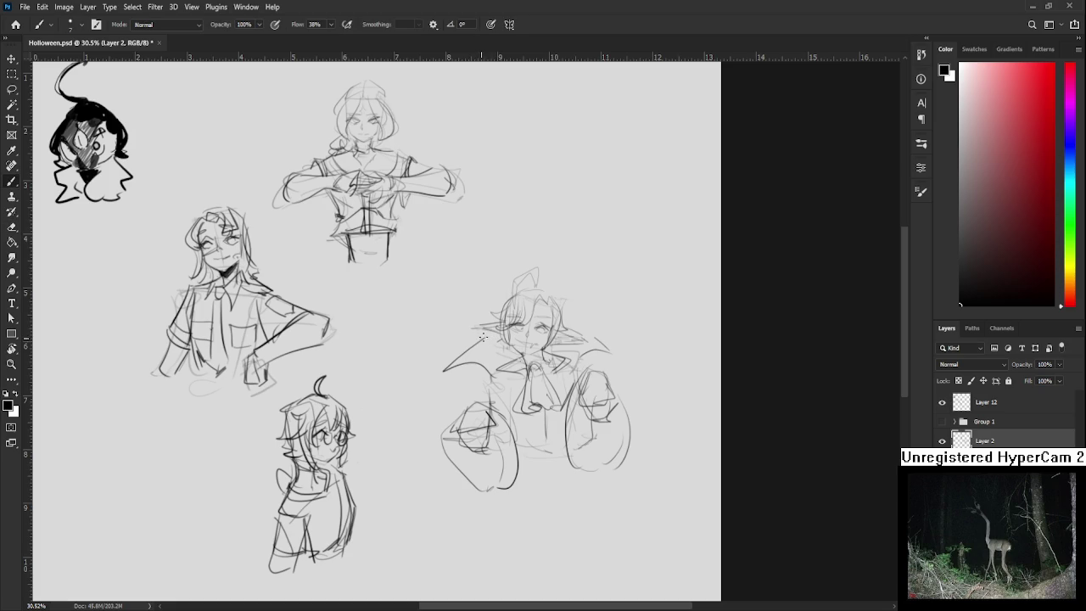
mouse_move(616, 351)
left_mouse_down()
mouse_move(577, 358)
mouse_move(578, 341)
left_mouse_up()
mouse_move(509, 371)
left_mouse_down()
mouse_move(487, 382)
mouse_move(528, 465)
left_mouse_up()
key("ctrl+z")
mouse_move(544, 404)
left_mouse_down()
mouse_move(545, 459)
mouse_move(536, 447)
left_mouse_up()
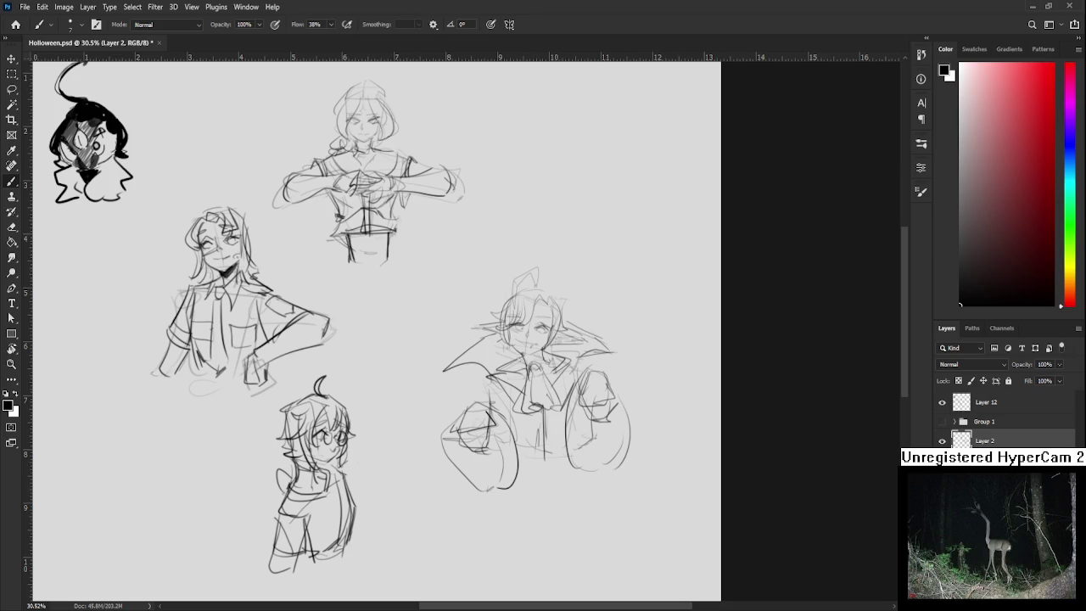
Hand-letter 'DINNER' with 'BRB' beneath it beside the top figure
scroll(441, 347, "down", 1, "alt")
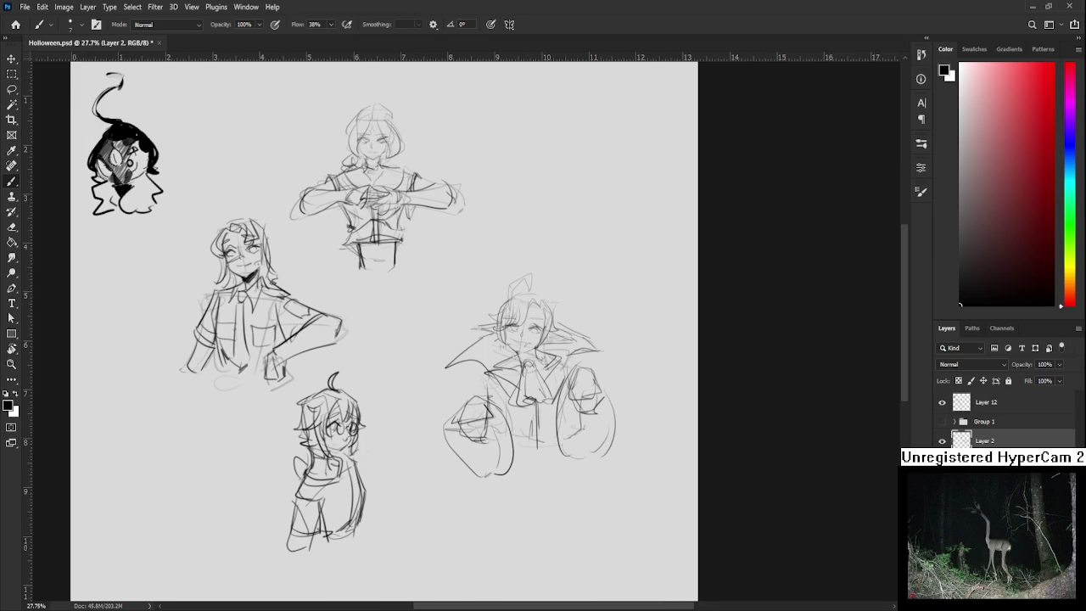
scroll(525, 299, "up", 2)
mouse_move(489, 273)
left_mouse_down()
mouse_move(490, 301)
mouse_move(539, 293)
mouse_move(550, 273)
left_mouse_up()
mouse_move(550, 274)
left_mouse_down()
mouse_move(557, 289)
mouse_move(586, 287)
mouse_move(558, 332)
left_mouse_up()
mouse_move(556, 307)
left_mouse_down()
mouse_move(567, 333)
mouse_move(582, 306)
left_mouse_up()
left_click_drag(582, 306, 594, 333)
left_click_drag(592, 303, 605, 331)
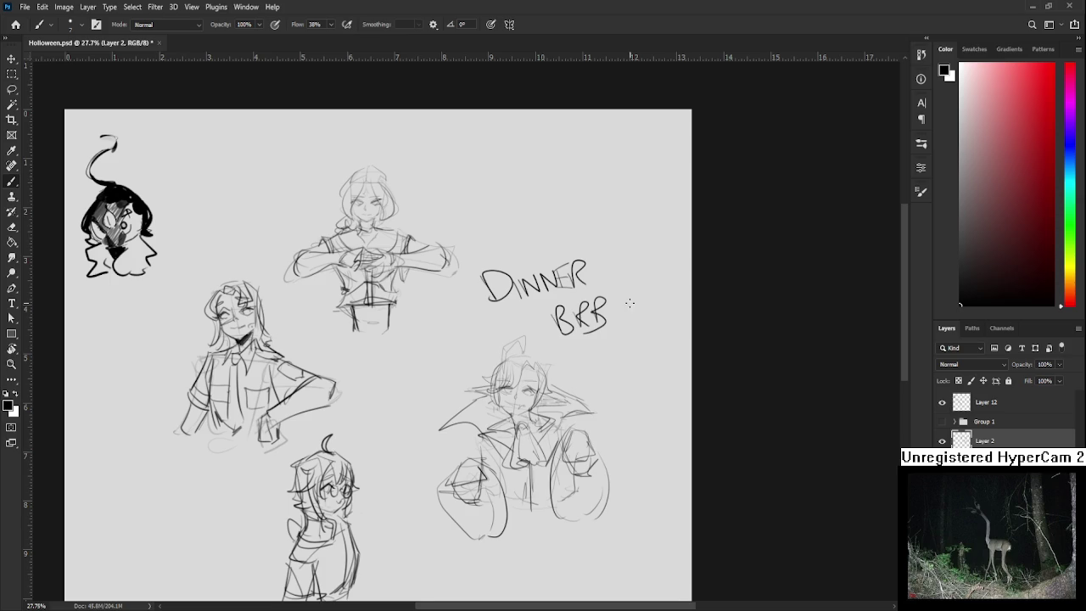
Delete the DINNER BRB note from the canvas
scroll(535, 339, "up", 5)
key("l")
left_click_drag(436, 335, 437, 344)
key("Delete")
key("ctrl+d")
Shrink the caped figure on the right to about 91% and shift it right
scroll(647, 363, "down", 2)
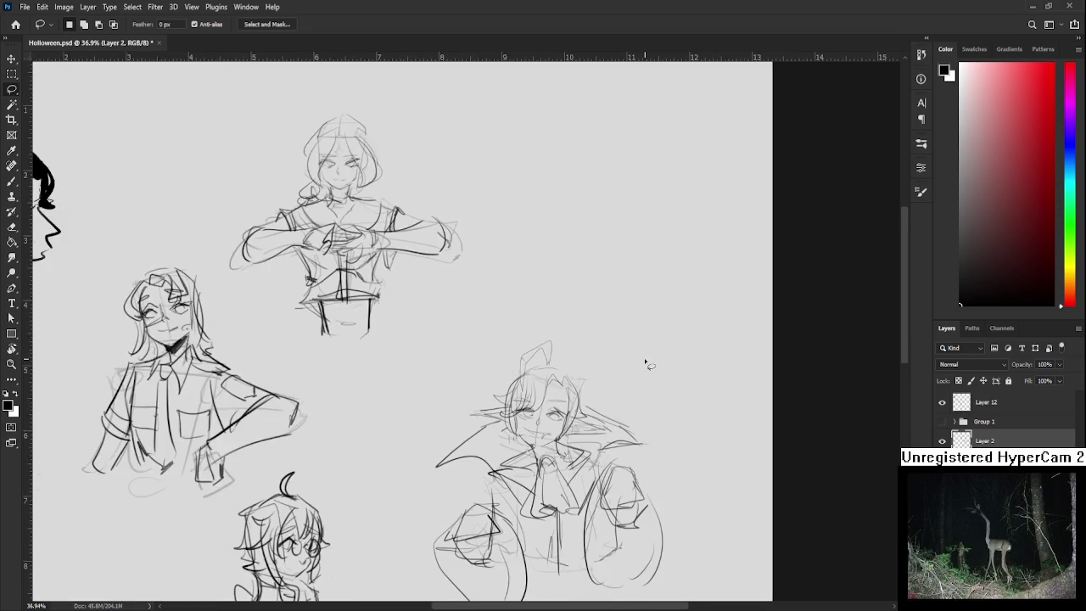
scroll(646, 363, "down", 1)
scroll(646, 363, "down", 1)
scroll(596, 377, "down", 1)
scroll(597, 378, "up", 1)
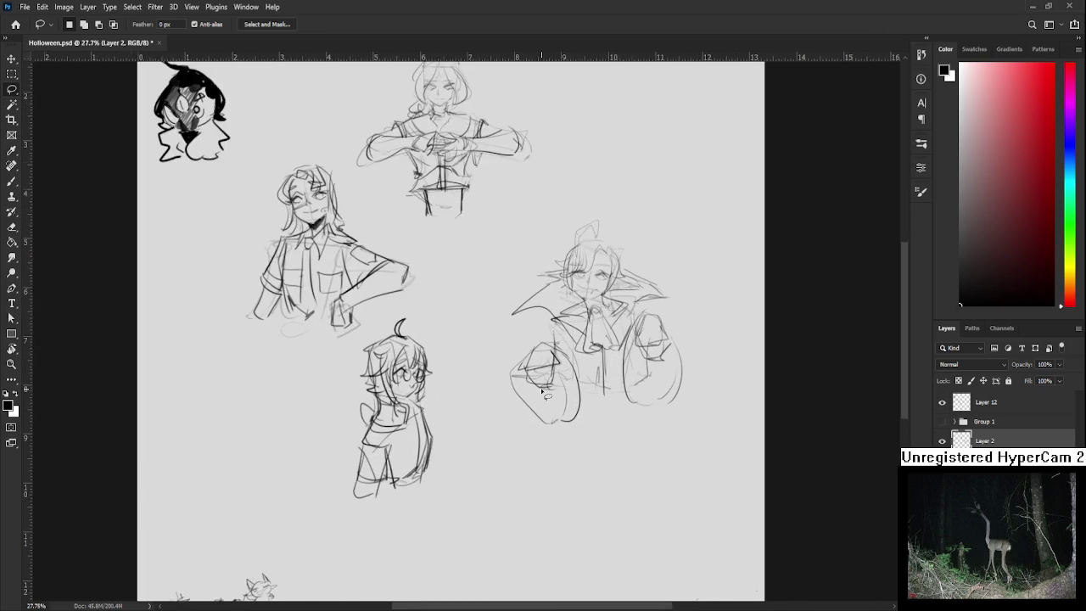
scroll(439, 422, "up", 1)
mouse_move(439, 415)
left_mouse_down()
mouse_move(673, 315)
mouse_move(514, 561)
mouse_move(440, 417)
left_mouse_up()
key("ctrl+t")
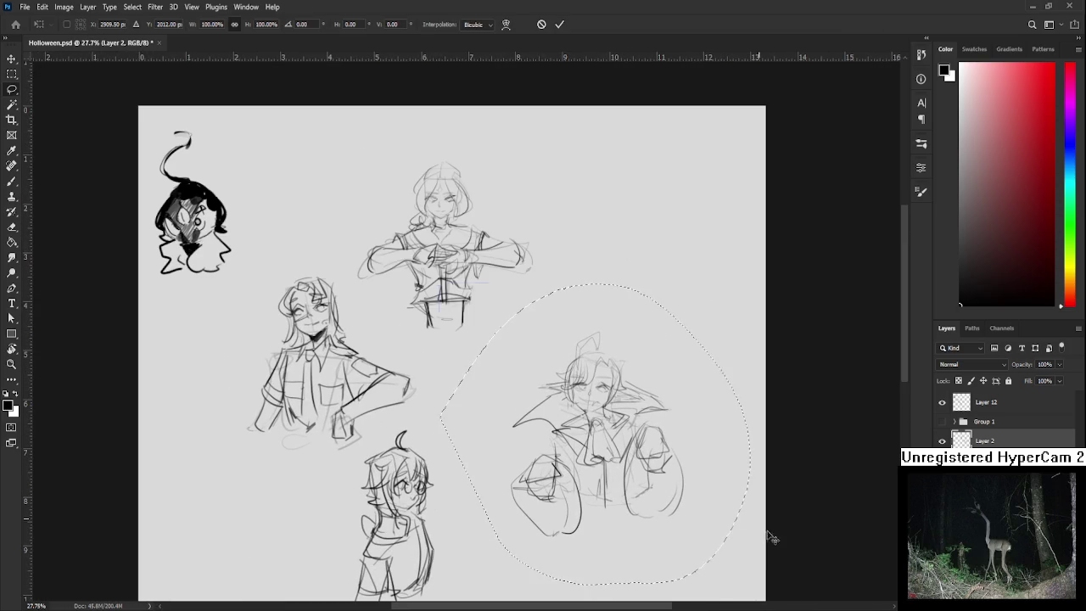
mouse_move(722, 557)
left_mouse_down()
mouse_move(666, 498)
mouse_move(703, 462)
left_mouse_up()
key("Return")
key("ctrl+d")
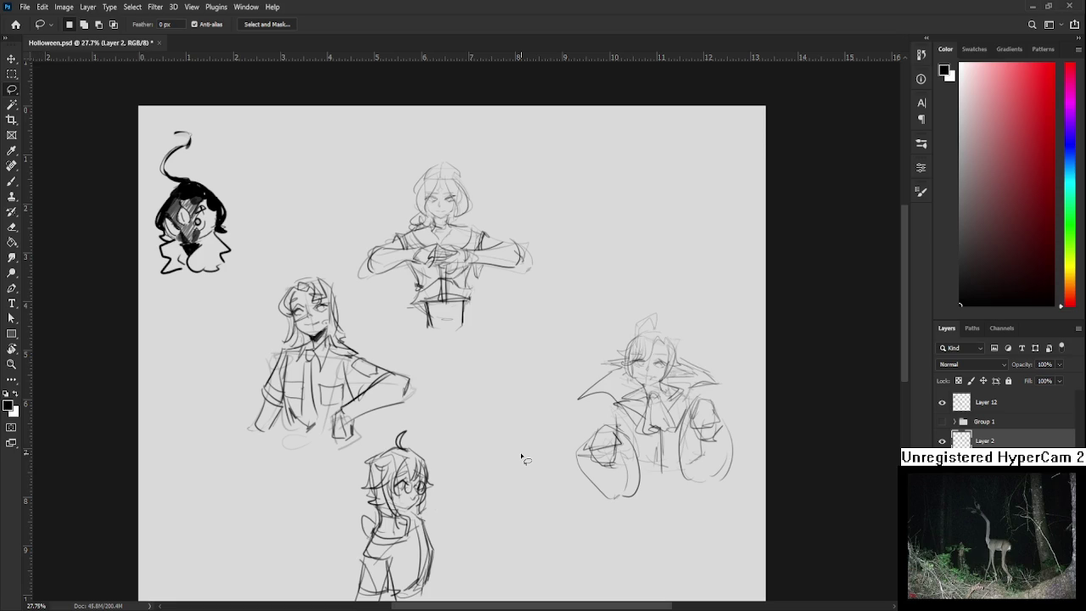
Move the caped figure left, closer to the other sketches
left_click_drag(560, 356, 554, 395)
key("ctrl+t")
left_click_drag(659, 417, 560, 400)
key("Return")
key("ctrl+d")
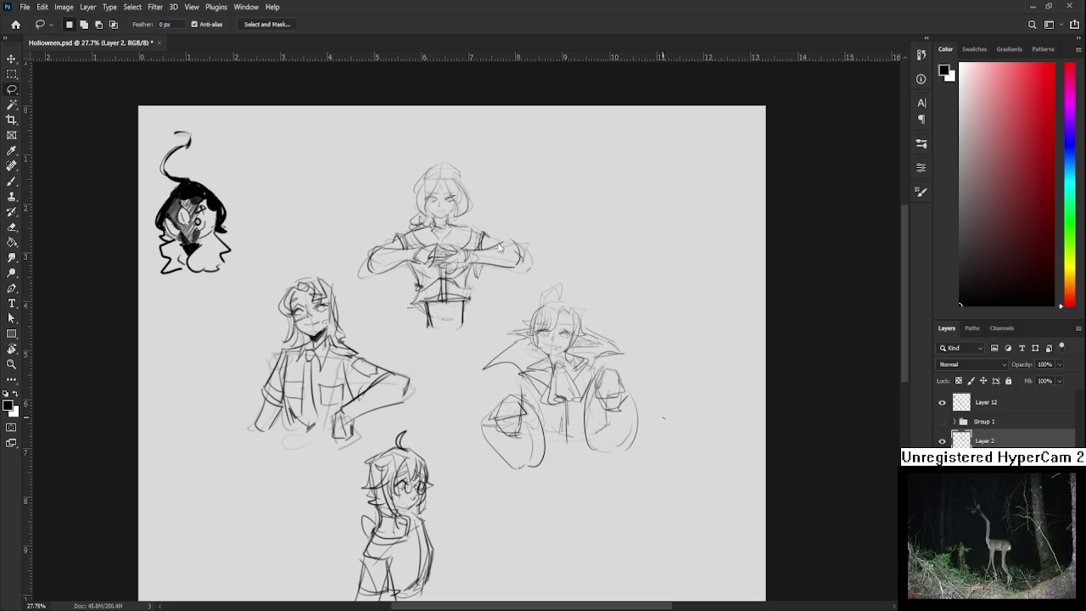
Erase one of the handwritten name labels along the bottom
scroll(566, 452, "down", 3)
scroll(580, 514, "up", 4)
scroll(571, 537, "up", 2)
scroll(594, 509, "up", 1)
scroll(641, 534, "up", 1)
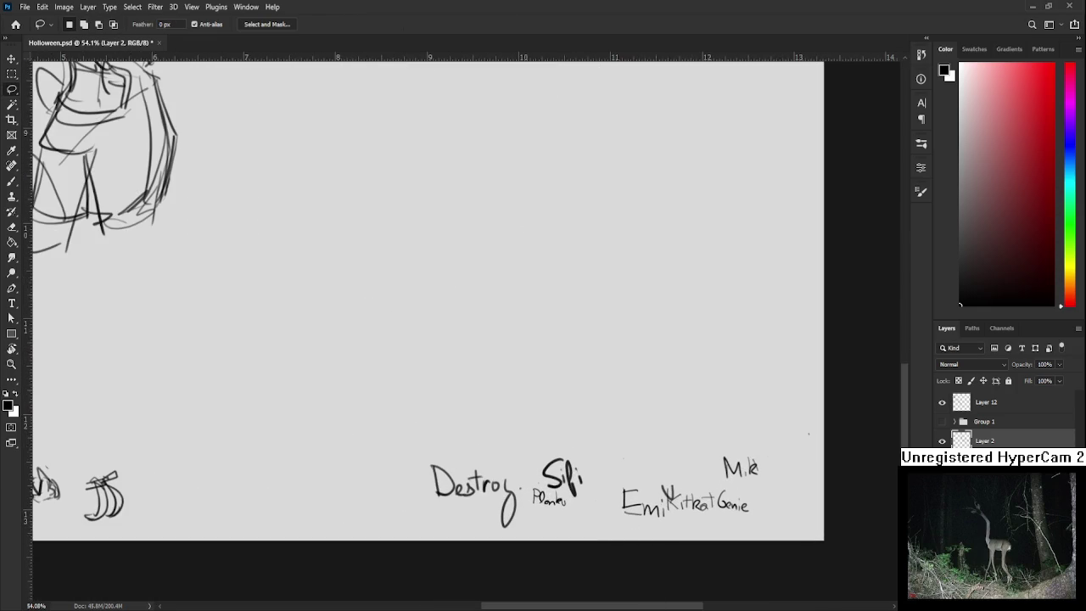
key("e")
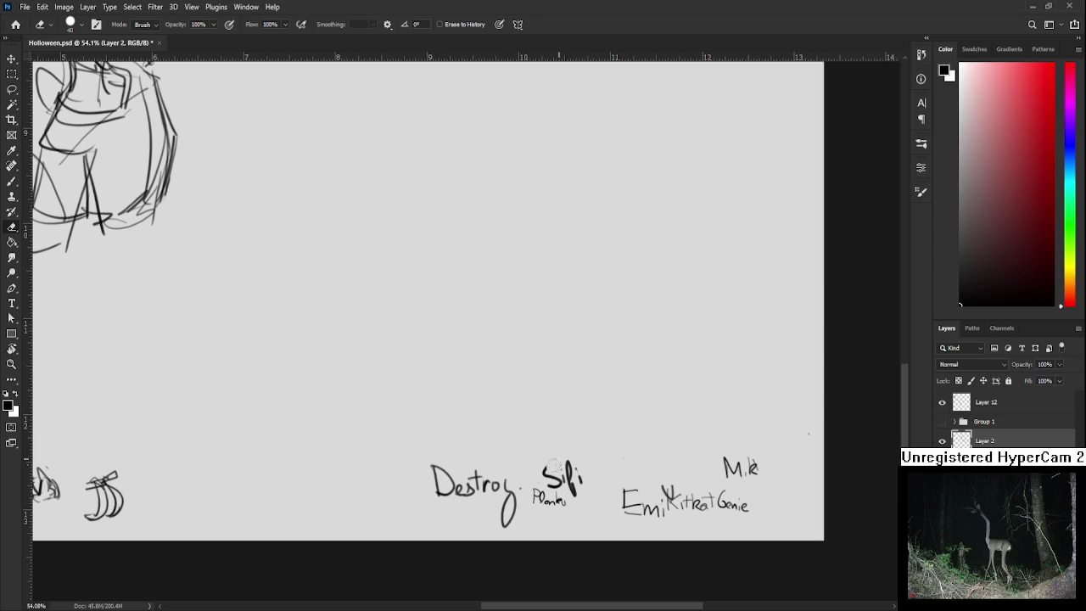
mouse_move(553, 465)
left_mouse_down()
mouse_move(548, 482)
mouse_move(574, 491)
left_mouse_up()
left_click_drag(656, 448, 571, 454)
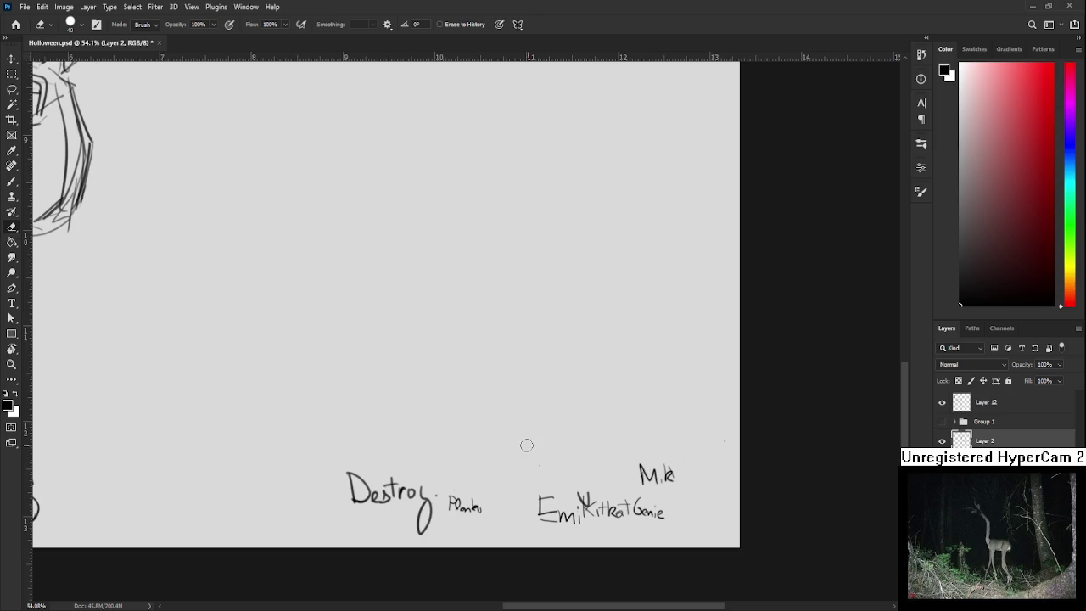
scroll(498, 442, "down", 2)
scroll(494, 415, "down", 2)
scroll(488, 413, "up", 2)
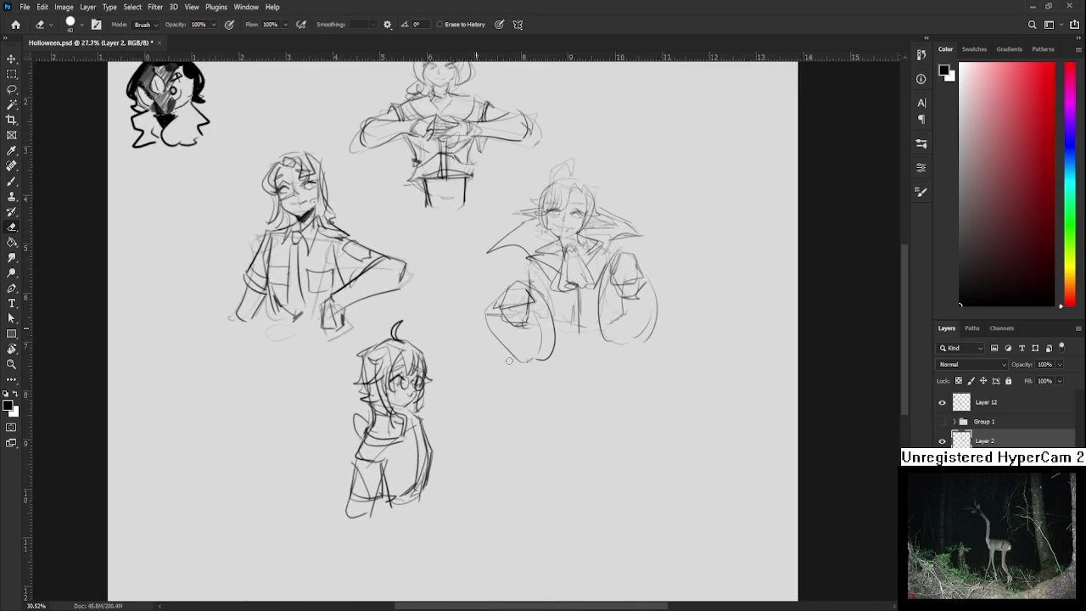
scroll(484, 433, "up", 1)
scroll(477, 459, "down", 1)
scroll(476, 459, "down", 2)
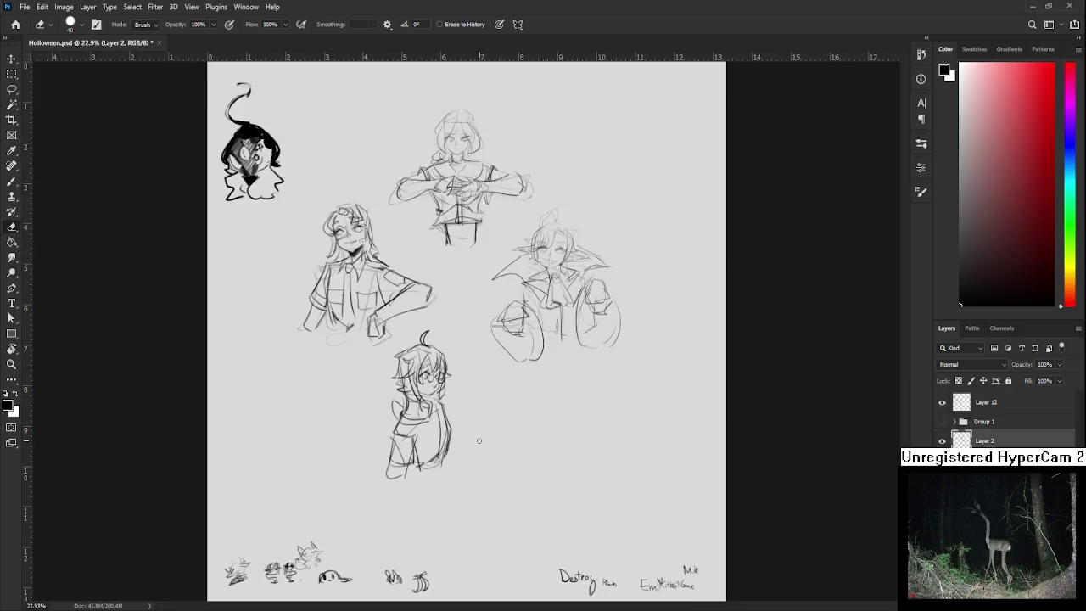
scroll(458, 475, "up", 3)
scroll(407, 504, "down", 1)
scroll(424, 502, "down", 1)
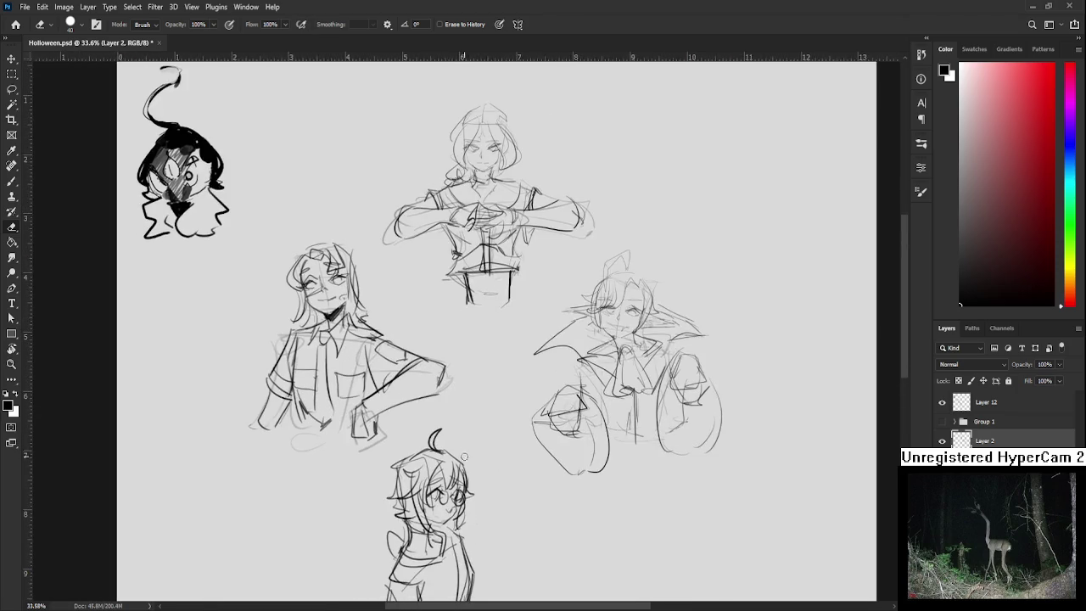
scroll(458, 492, "down", 1)
scroll(490, 481, "down", 1)
scroll(492, 475, "down", 1)
scroll(501, 463, "up", 1)
scroll(509, 454, "up", 2)
scroll(528, 435, "up", 1)
scroll(528, 436, "down", 1)
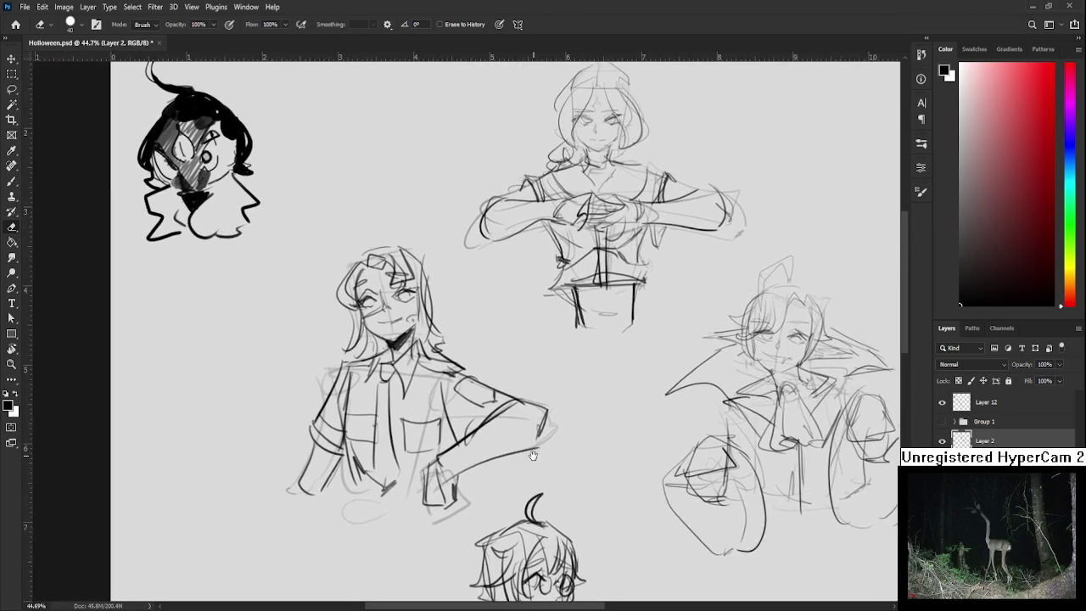
left_click_drag(528, 436, 425, 328)
scroll(425, 328, "up", 1)
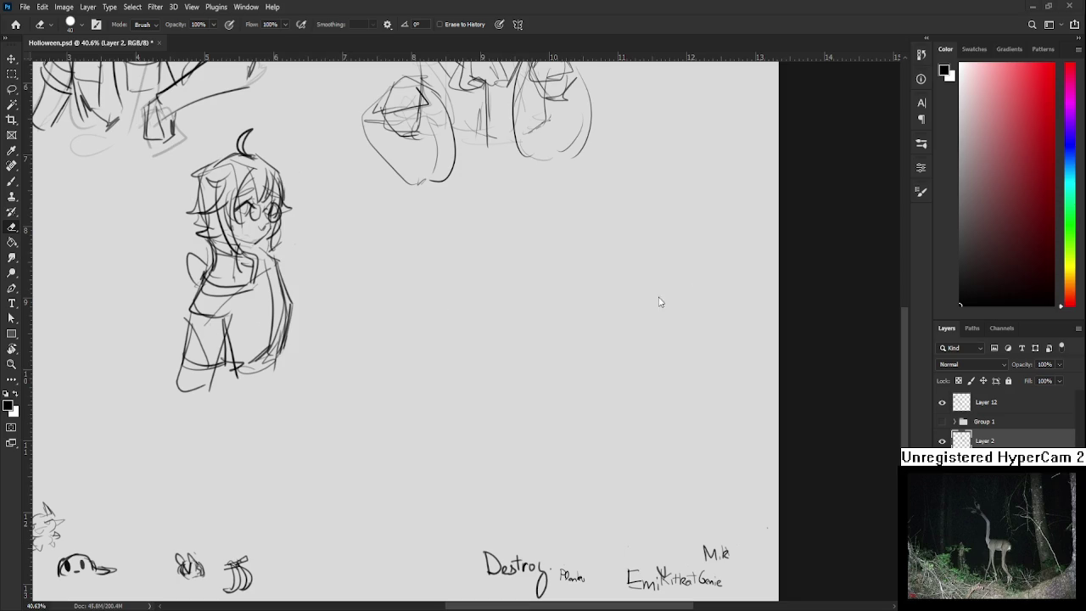
scroll(499, 364, "up", 3)
scroll(513, 410, "left", 2)
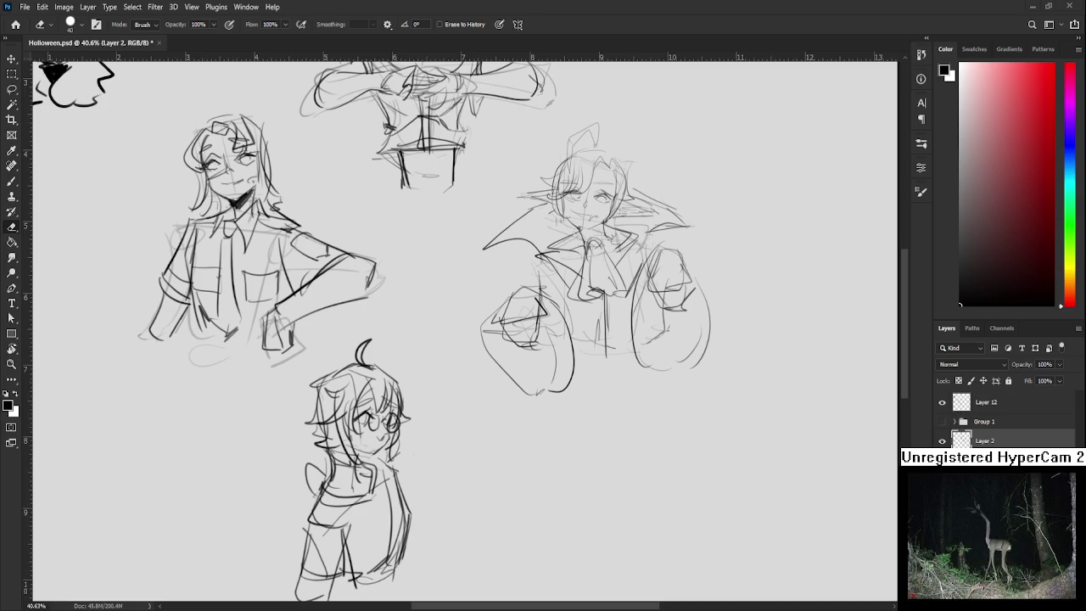
scroll(463, 399, "down", 1)
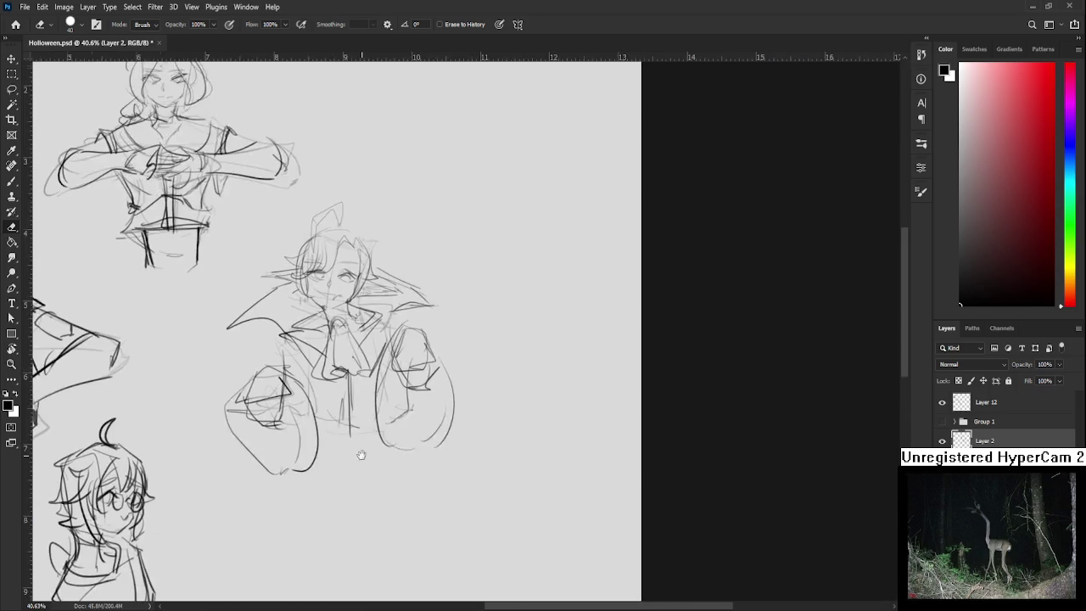
Sketch a rough box outline and body lines for the new lower-right figure
scroll(462, 399, "down", 1)
scroll(462, 399, "up", 2)
key("b")
scroll(464, 476, "down", 1)
scroll(464, 475, "down", 1)
left_click_drag(464, 476, 446, 425)
mouse_move(424, 389)
left_mouse_down()
mouse_move(426, 462)
mouse_move(423, 436)
mouse_move(464, 377)
left_mouse_up()
key("ctrl+z")
mouse_move(464, 378)
left_mouse_down()
mouse_move(465, 422)
mouse_move(446, 477)
left_mouse_up()
key("ctrl+z")
left_click_drag(412, 426, 468, 469)
mouse_move(467, 422)
left_mouse_down()
mouse_move(471, 458)
mouse_move(449, 463)
mouse_move(466, 464)
mouse_move(448, 450)
mouse_move(465, 468)
left_mouse_up()
key("ctrl+z")
Add inner box strokes, crouching legs and foot, and zigzags beside the figure
left_click_drag(456, 430, 449, 448)
mouse_move(443, 440)
left_mouse_down()
mouse_move(459, 456)
mouse_move(423, 484)
mouse_move(466, 458)
left_mouse_up()
mouse_move(472, 417)
left_mouse_down()
mouse_move(492, 438)
mouse_move(449, 484)
left_mouse_up()
scroll(445, 456, "down", 2)
mouse_move(457, 441)
left_mouse_down()
mouse_move(465, 479)
mouse_move(447, 505)
left_mouse_up()
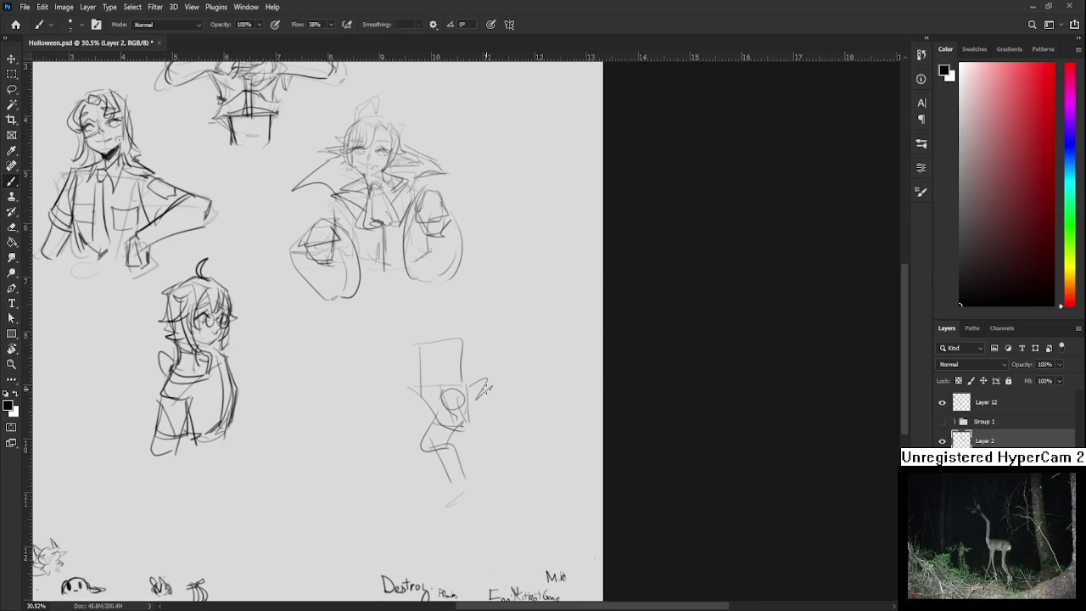
mouse_move(491, 379)
left_mouse_down()
mouse_move(481, 428)
mouse_move(505, 428)
left_mouse_up()
scroll(441, 416, "up", 2)
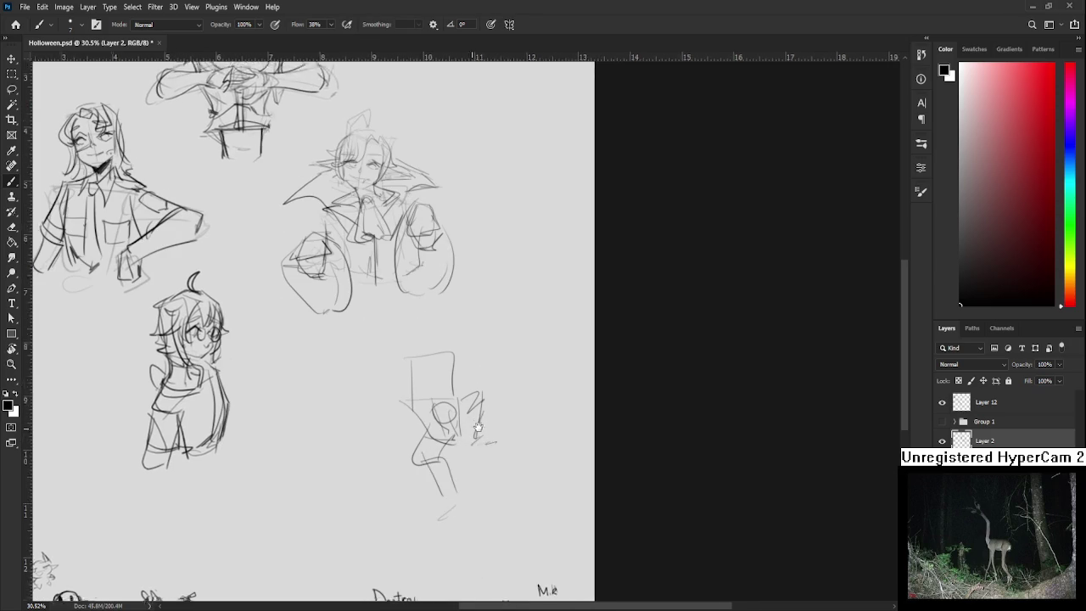
scroll(430, 409, "down", 2)
Try lightening the small figure with the Eraser, then undo and return to the brush
key("e")
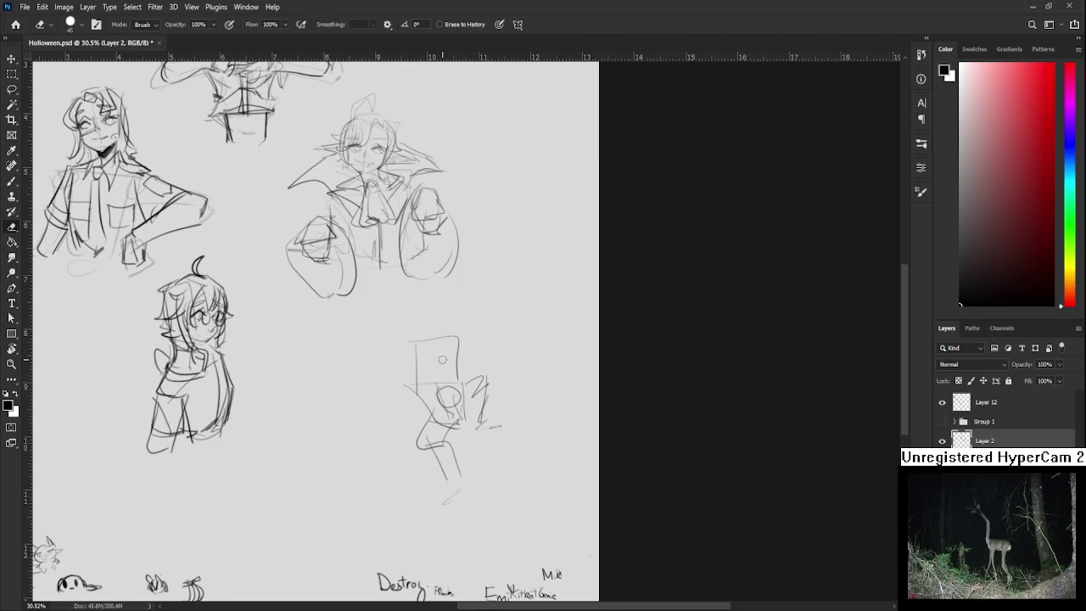
left_click_drag(442, 367, 421, 459)
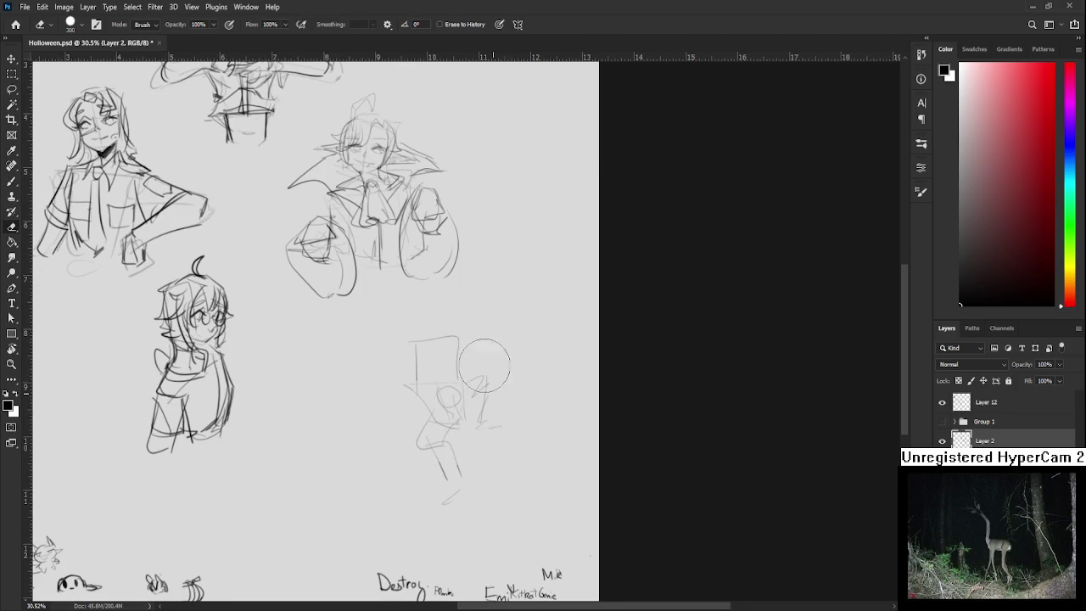
key("ctrl+z")
scroll(383, 427, "up", 2)
key("b")
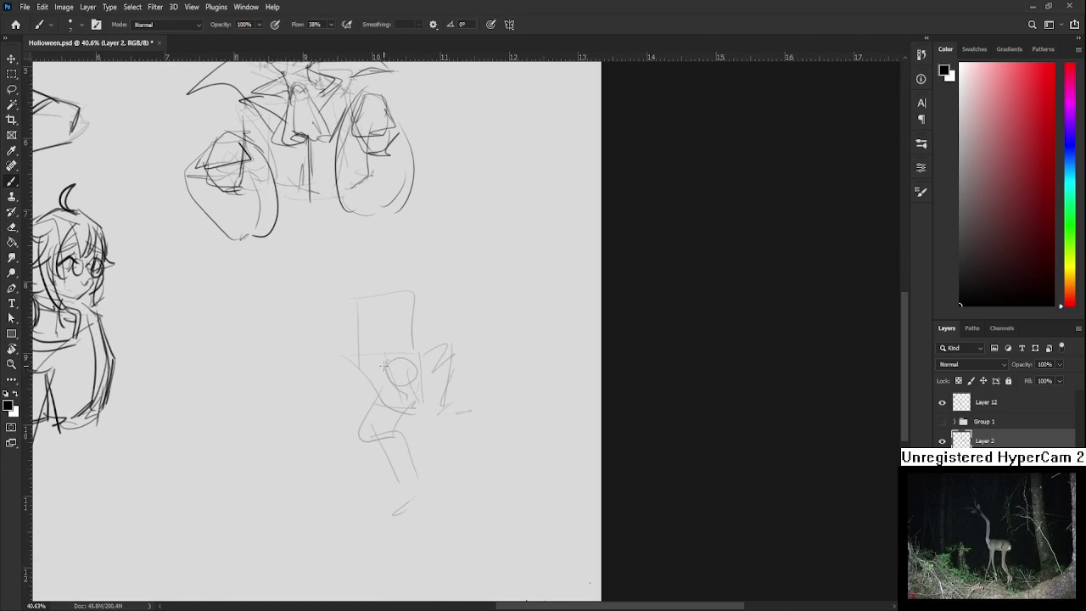
key("ctrl+z")
Redraw a long line down the small figure's left side
left_click_drag(368, 316, 366, 386)
key("ctrl+z")
mouse_move(368, 316)
left_mouse_down()
mouse_move(385, 399)
mouse_move(418, 363)
mouse_move(378, 466)
left_mouse_up()
key("ctrl+z")
mouse_move(370, 364)
left_mouse_down()
mouse_move(374, 491)
mouse_move(395, 414)
mouse_move(394, 506)
mouse_move(375, 500)
left_mouse_up()
key("ctrl+z")
Sketch the figure's leg lines, middle curve, right-side arcs and a head stroke
key("ctrl+z")
left_click_drag(394, 414, 392, 512)
left_click_drag(392, 396, 404, 405)
left_click_drag(381, 370, 416, 392)
mouse_move(395, 322)
left_mouse_down()
mouse_move(421, 364)
mouse_move(404, 408)
left_mouse_up()
left_click_drag(398, 370, 419, 400)
left_click_drag(415, 351, 423, 390)
key("ctrl+z")
key("ctrl+z")
mouse_move(411, 343)
left_mouse_down()
mouse_move(416, 396)
mouse_move(413, 343)
mouse_move(421, 373)
mouse_move(399, 380)
mouse_move(373, 369)
mouse_move(408, 346)
mouse_move(392, 519)
left_mouse_up()
Outline the lower body and legs and add strokes around the head and axe shape
scroll(399, 356, "down", 2)
left_click_drag(400, 388, 378, 513)
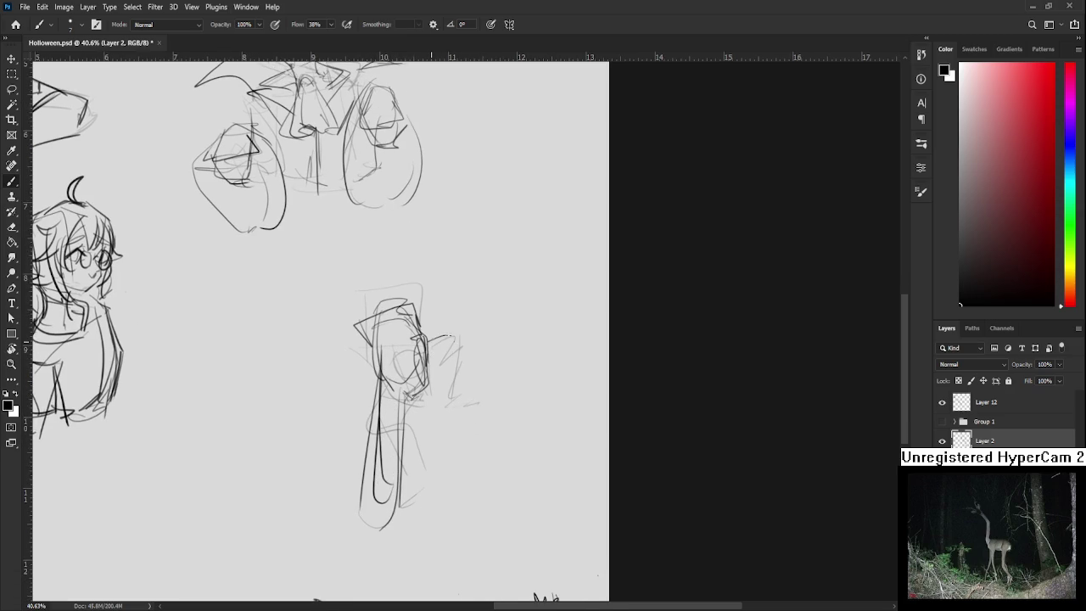
left_click_drag(443, 338, 450, 366)
mouse_move(431, 337)
left_mouse_down()
mouse_move(435, 370)
mouse_move(451, 363)
mouse_move(422, 400)
left_mouse_up()
mouse_move(431, 343)
left_mouse_down()
mouse_move(450, 394)
mouse_move(424, 412)
mouse_move(481, 345)
mouse_move(492, 411)
mouse_move(417, 410)
mouse_move(446, 458)
mouse_move(436, 462)
left_mouse_up()
left_click_drag(433, 390, 433, 424)
left_click_drag(436, 413, 450, 400)
left_click_drag(442, 442, 430, 458)
left_click_drag(418, 415, 416, 463)
mouse_move(448, 358)
left_mouse_down()
mouse_move(463, 401)
mouse_move(446, 404)
mouse_move(463, 375)
mouse_move(466, 386)
left_mouse_up()
key("ctrl+z")
Add zigzags by the face, faint leg strokes, a darker chest and dark right-side loops
key("ctrl+z")
mouse_move(456, 385)
left_mouse_down()
mouse_move(449, 400)
mouse_move(464, 406)
left_mouse_up()
left_click_drag(378, 403, 363, 417)
mouse_move(377, 417)
left_mouse_down()
mouse_move(364, 429)
mouse_move(423, 485)
mouse_move(409, 480)
left_mouse_up()
key("ctrl+z")
left_click_drag(431, 455, 423, 475)
left_click_drag(395, 387, 390, 400)
mouse_move(402, 361)
left_mouse_down()
mouse_move(385, 395)
mouse_move(458, 442)
left_mouse_up()
key("ctrl+z")
left_click_drag(414, 403, 446, 428)
mouse_move(446, 380)
left_mouse_down()
mouse_move(430, 398)
mouse_move(448, 369)
left_mouse_up()
key("ctrl+z")
left_click_drag(425, 412, 448, 375)
scroll(450, 348, "left", 2)
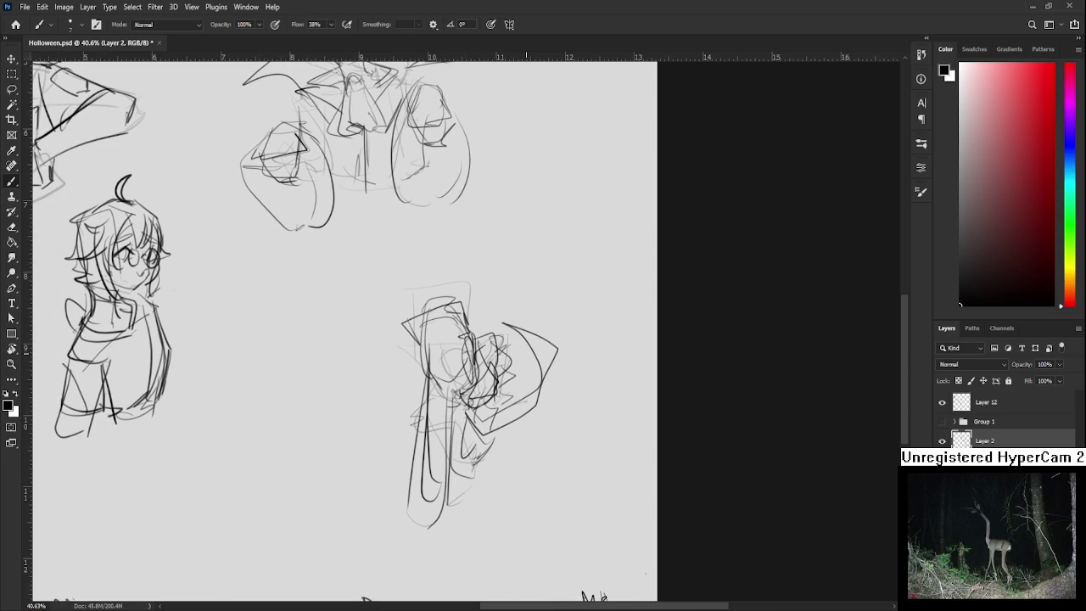
Add scribbled lines, an extended top edge and a box shape to the figure's hood
scroll(491, 317, "down", 3)
scroll(491, 317, "up", 2)
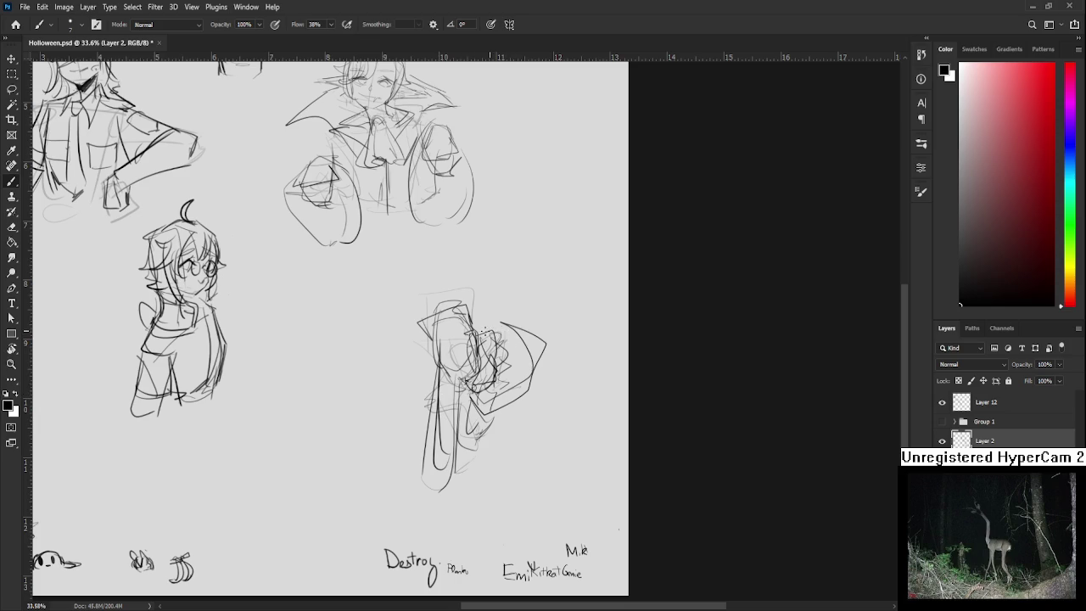
mouse_move(507, 329)
left_mouse_down()
mouse_move(501, 346)
mouse_move(557, 329)
mouse_move(501, 350)
mouse_move(533, 326)
mouse_move(533, 339)
left_mouse_up()
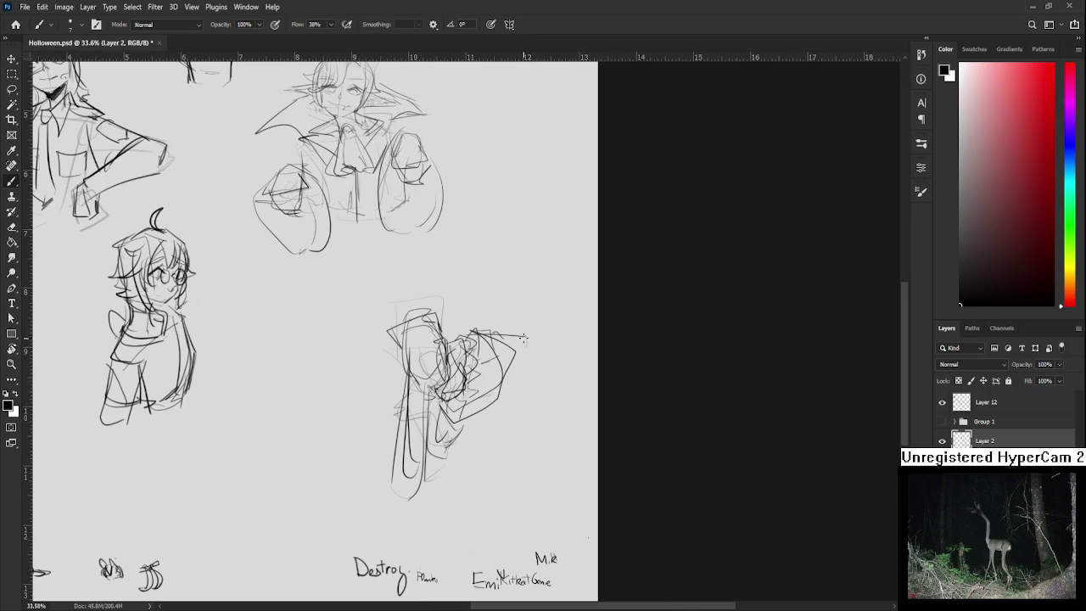
mouse_move(457, 333)
left_mouse_down()
mouse_move(513, 324)
mouse_move(541, 334)
mouse_move(516, 352)
mouse_move(518, 381)
mouse_move(531, 378)
mouse_move(517, 387)
left_mouse_up()
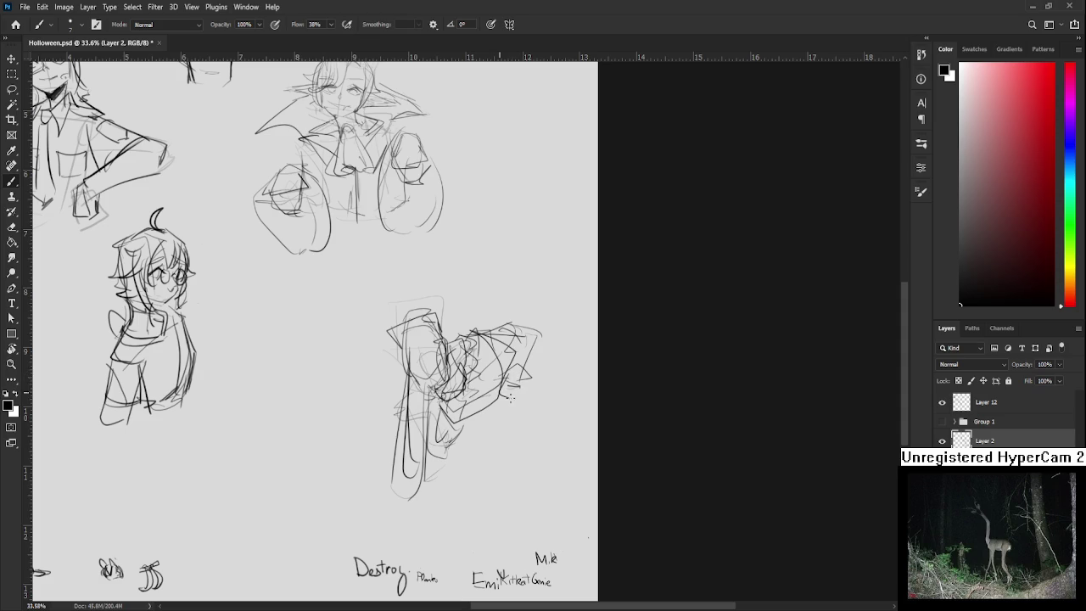
mouse_move(503, 382)
left_mouse_down()
mouse_move(533, 392)
mouse_move(521, 405)
mouse_move(532, 409)
mouse_move(532, 376)
mouse_move(553, 409)
left_mouse_up()
Move the crouching figure about 165 px left and enlarge it to about 108%
key("l")
mouse_move(509, 317)
left_mouse_down()
mouse_move(642, 424)
mouse_move(513, 314)
left_mouse_up()
key("ctrl+t")
mouse_move(561, 397)
left_mouse_down()
mouse_move(422, 403)
mouse_move(585, 387)
left_mouse_up()
left_click_drag(650, 294, 666, 265)
key("Return")
scroll(640, 370, "down", 3)
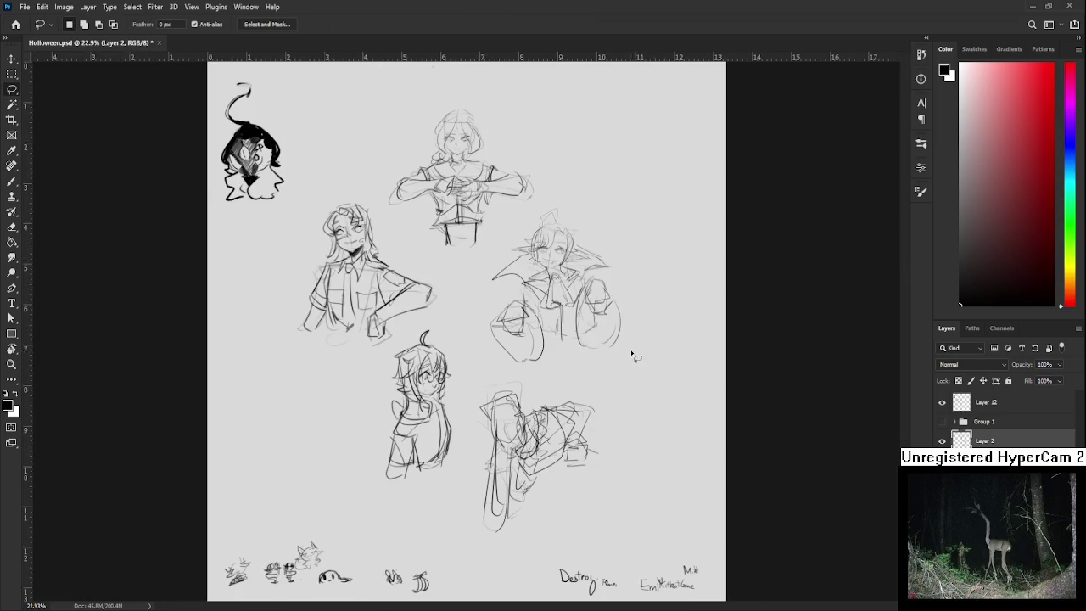
Erase a handwritten name at the sheet bottom and reduce the eraser size to 80
scroll(619, 450, "down", 1)
scroll(615, 450, "up", 1)
scroll(604, 487, "up", 1)
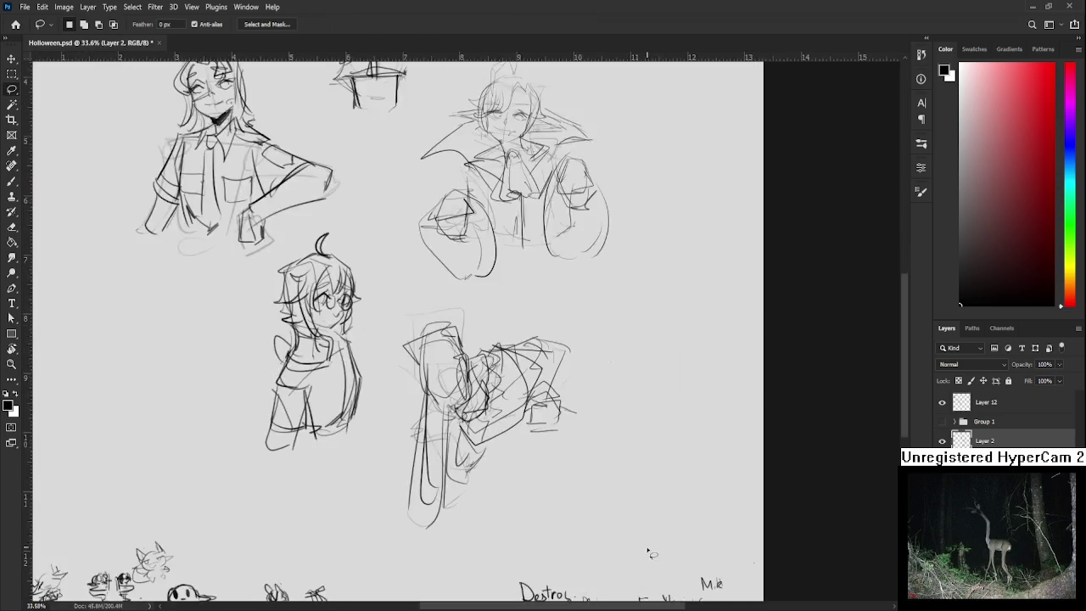
scroll(647, 548, "up", 1)
scroll(582, 416, "up", 1)
key("e")
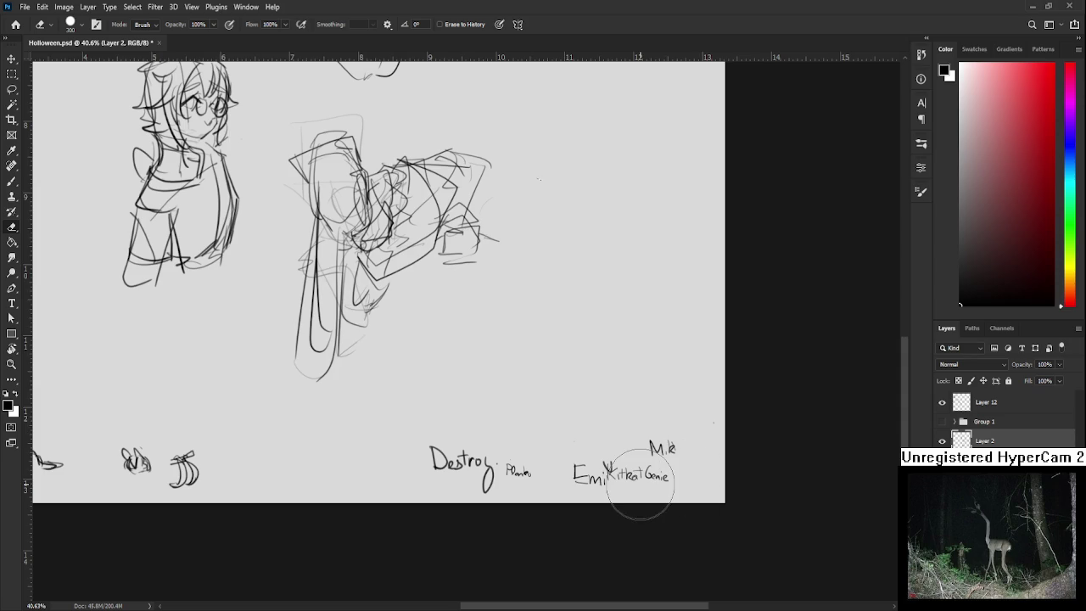
key("k")
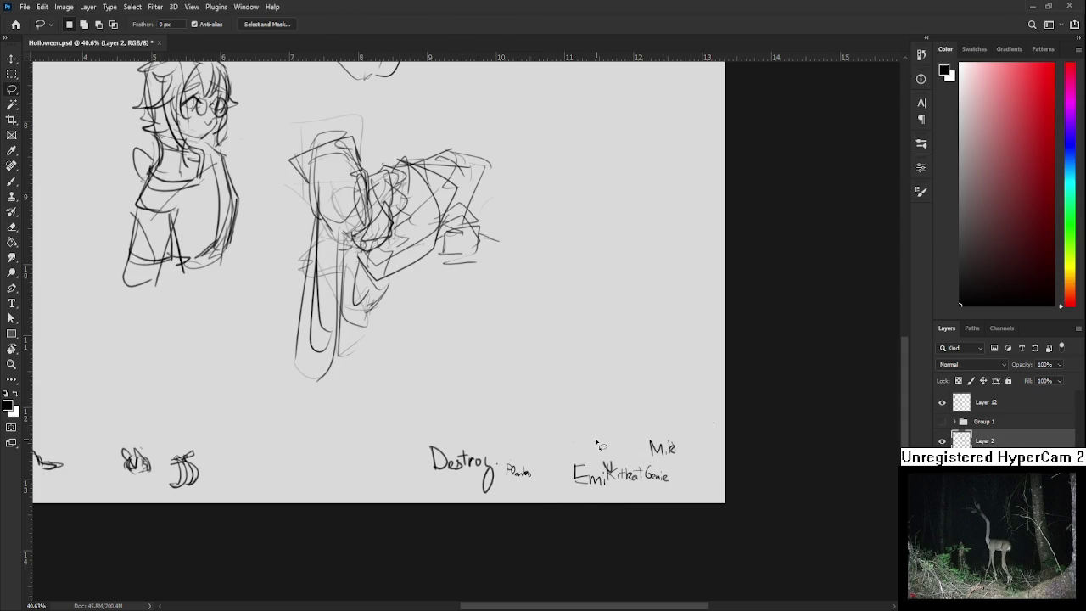
key("e")
left_click_drag(575, 467, 573, 492)
key("bracketleft")
key("bracketleft")
key("bracketleft")
key("bracketleft")
key("bracketleft")
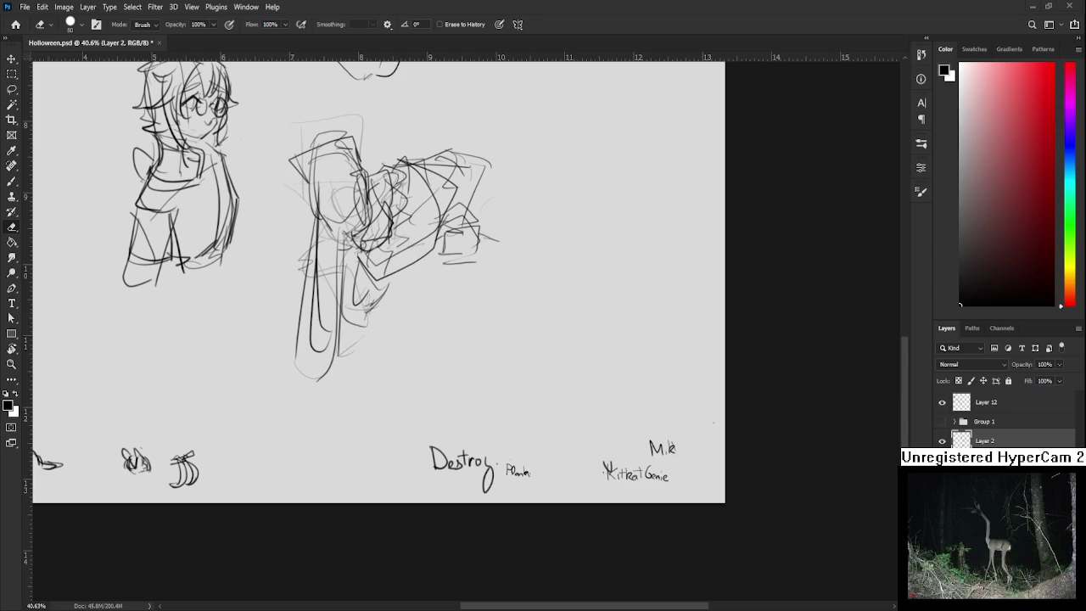
scroll(514, 395, "down", 1)
scroll(514, 394, "down", 3)
scroll(513, 407, "up", 3)
left_click_drag(512, 407, 421, 322)
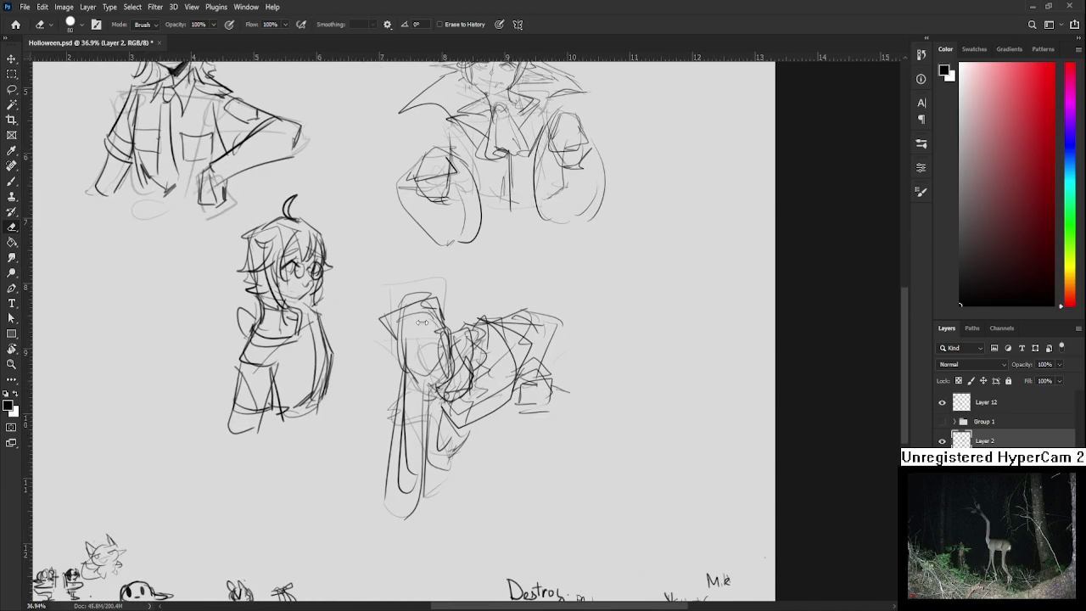
key("l")
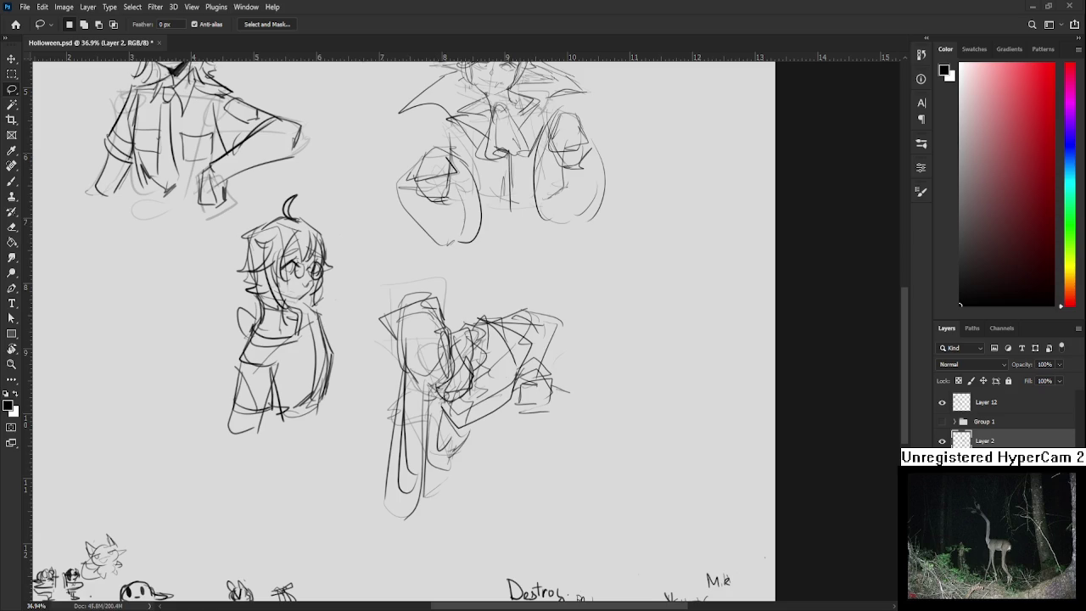
left_click(509, 392)
left_click_drag(504, 371, 465, 392)
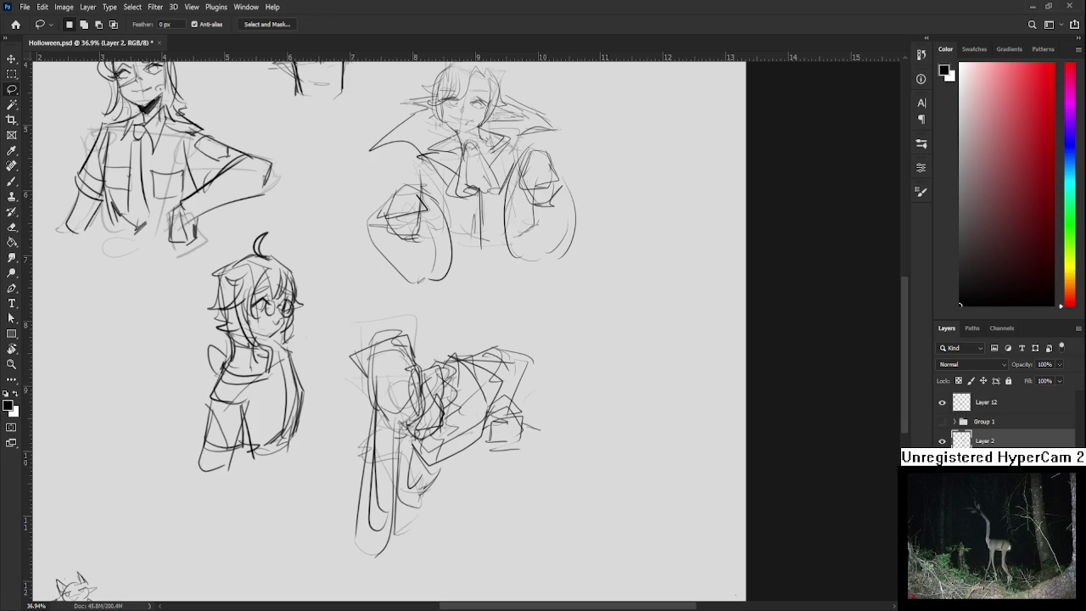
scroll(539, 473, "down", 2)
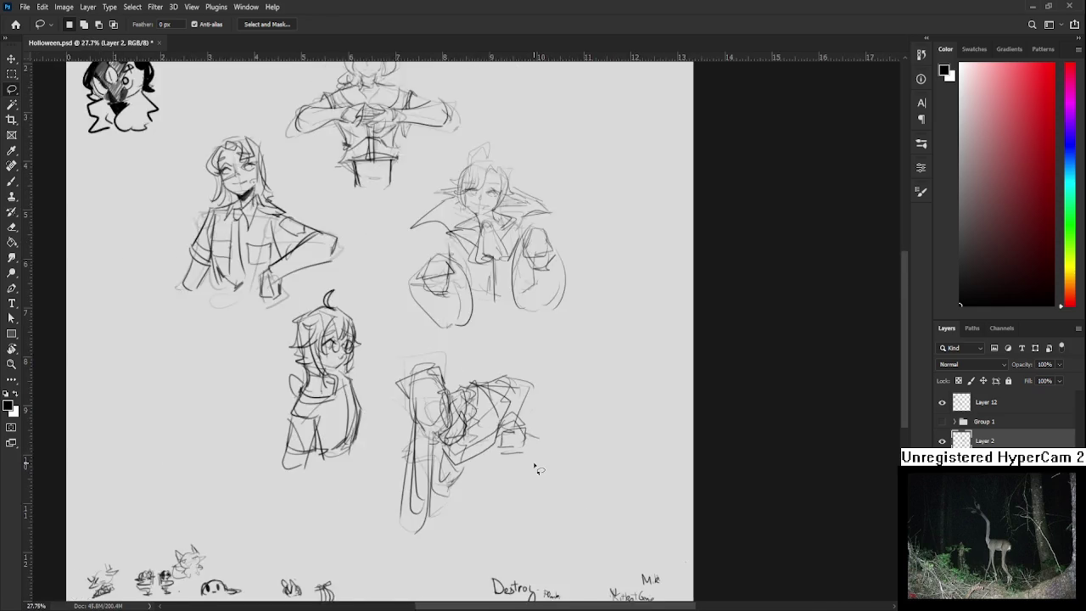
scroll(540, 471, "down", 2)
scroll(537, 469, "up", 1)
scroll(526, 469, "up", 1)
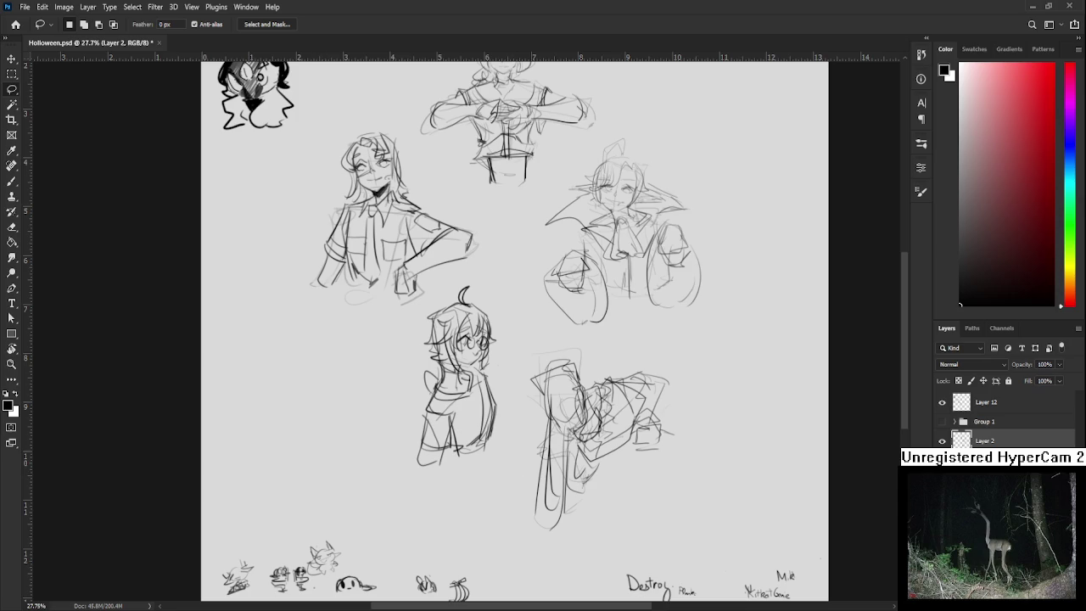